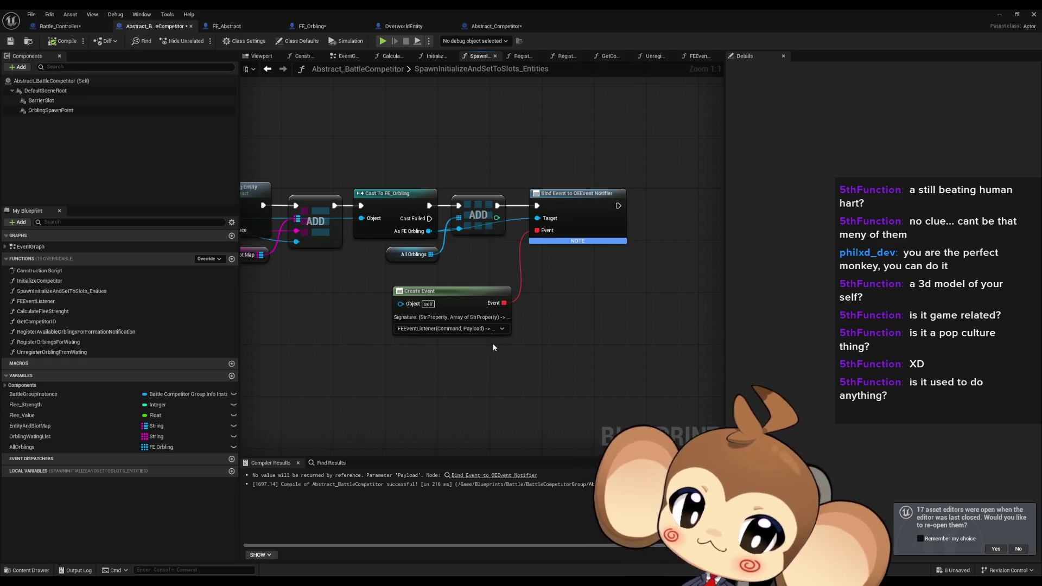
Glance at Abstract_Competitor, then open Abstract_BattleCompetitor's FEEventListener function graph.
click(481, 27)
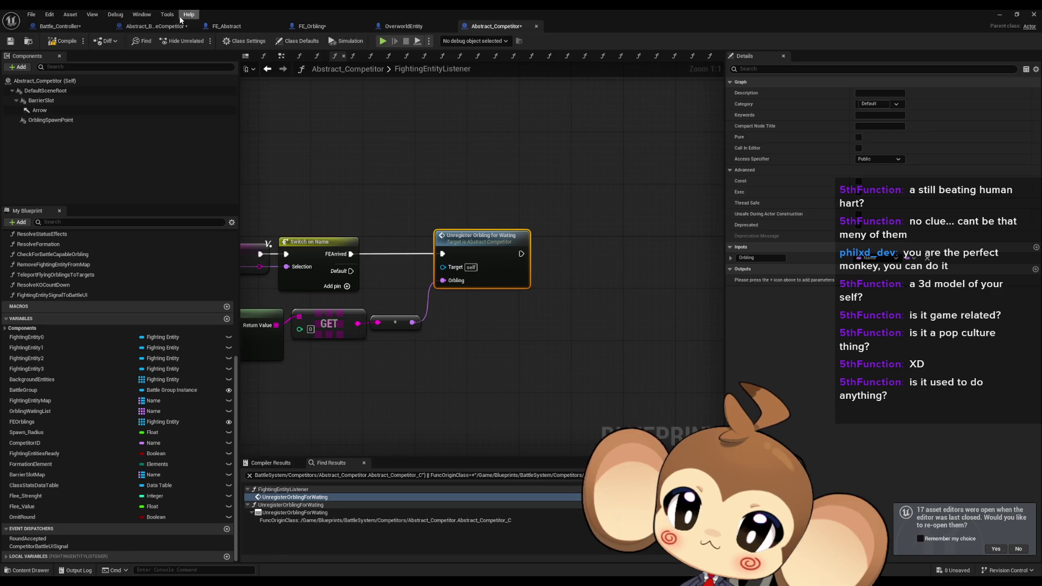
click(161, 25)
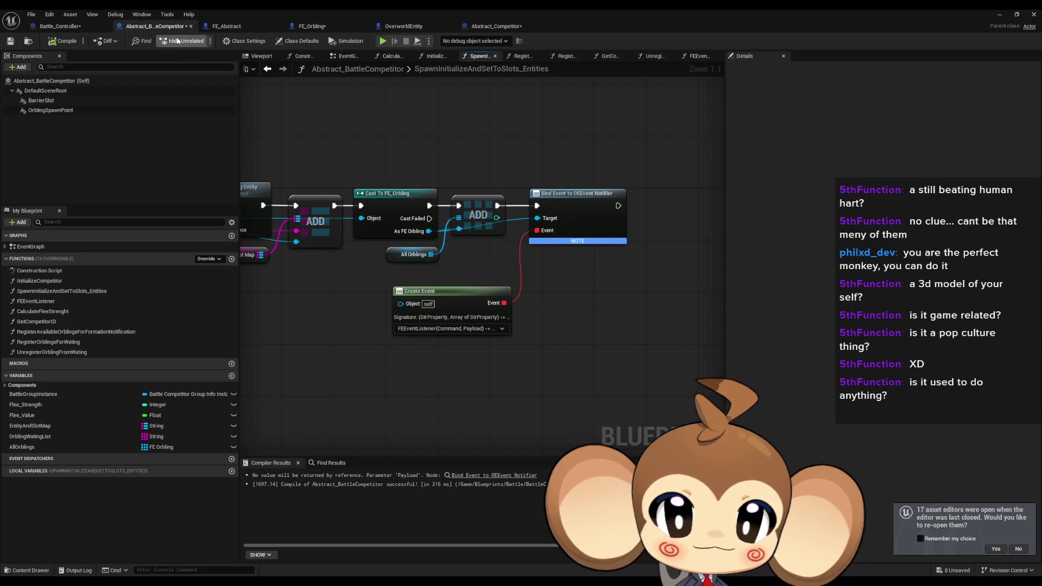
right_click(317, 337)
drag(338, 299, 314, 306)
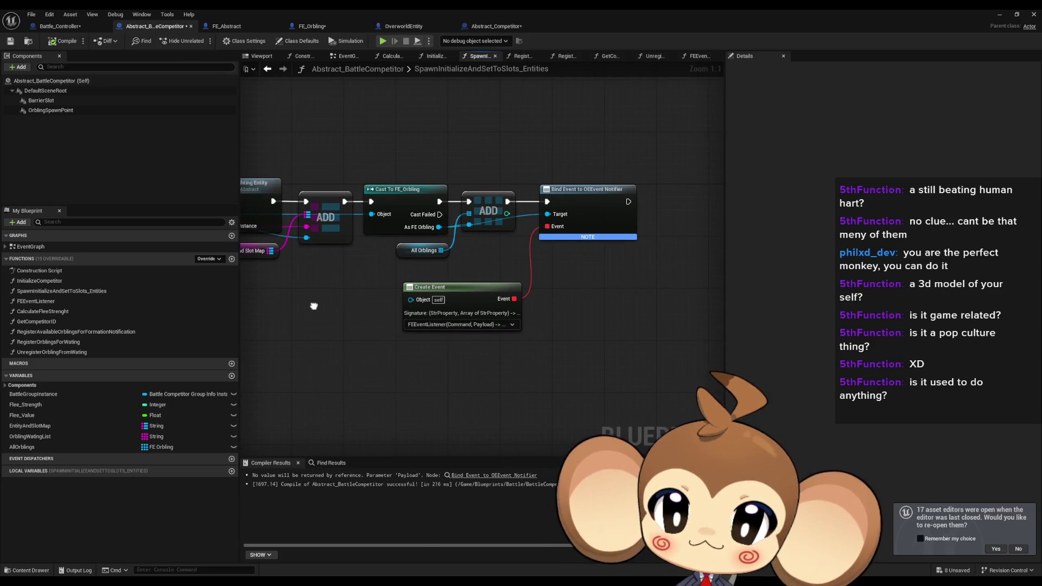
mouse_move(314, 307)
mouse_down()
mouse_move(307, 288)
mouse_move(298, 301)
mouse_up()
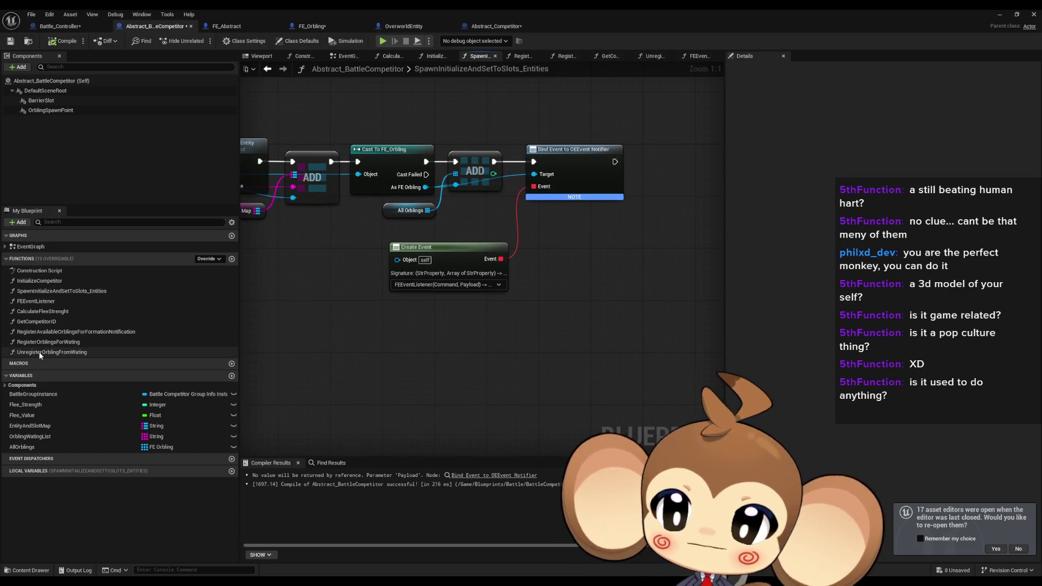
double_click(44, 302)
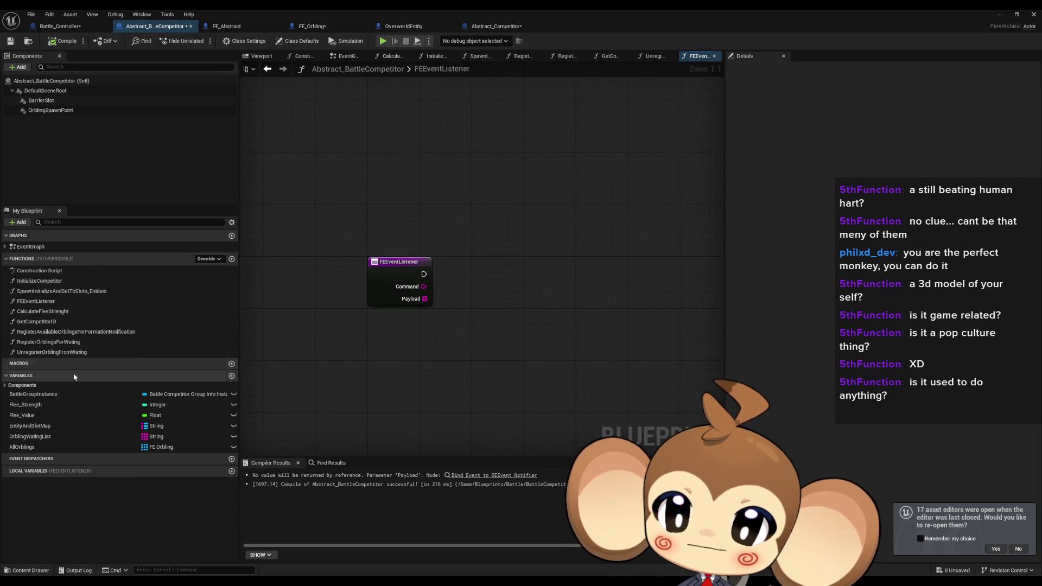
Add an UnregisterOrblingFromWating call node beside the FEEventListener entry node.
drag(38, 352, 624, 260)
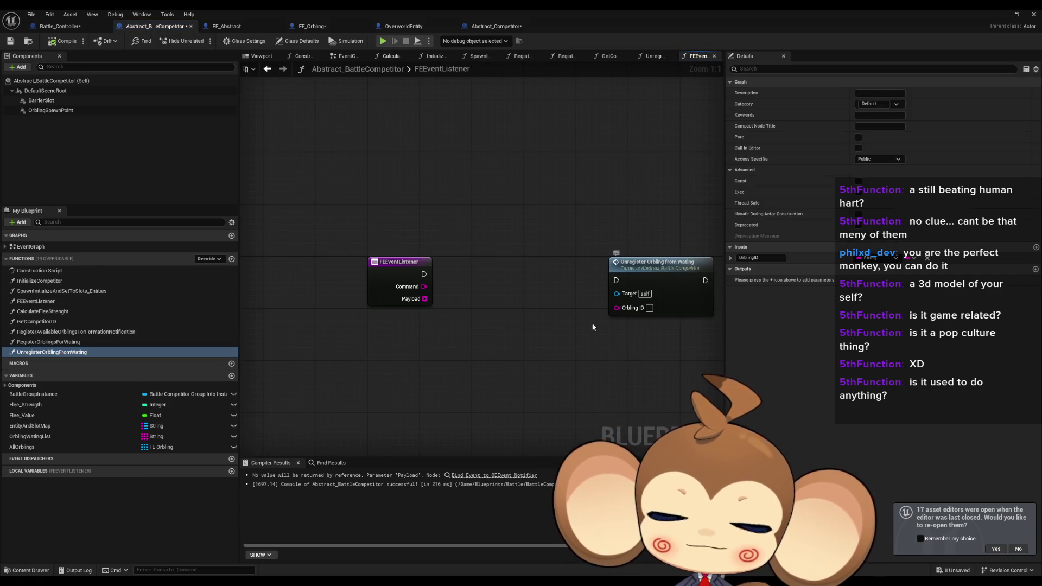
drag(591, 322, 532, 327)
click(434, 70)
key(Escape)
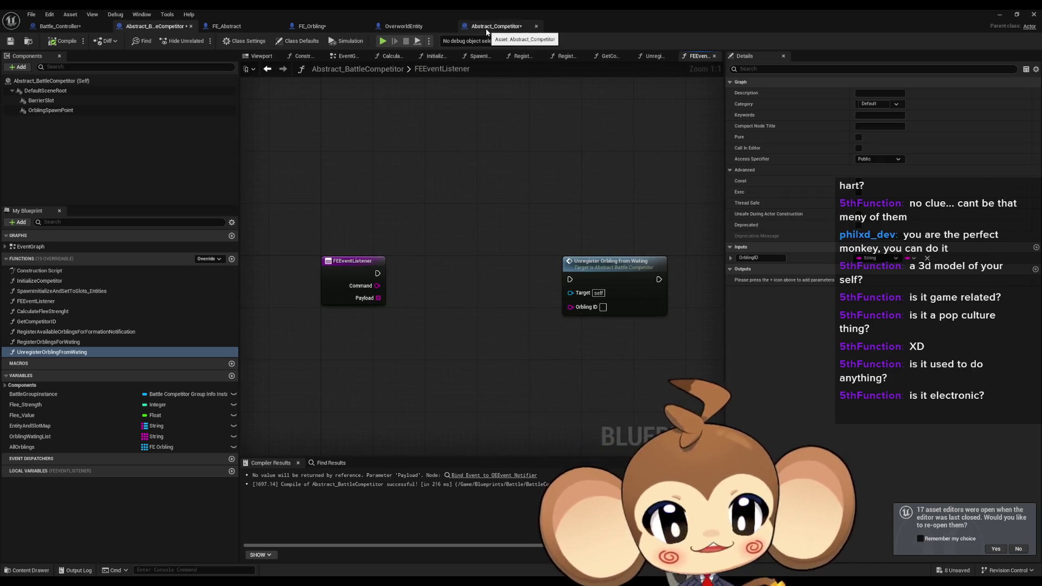
Compare with Abstract_Competitor's FightingEntityListener graph, then return to FEEventListener.
click(486, 28)
click(465, 69)
drag(466, 312, 703, 312)
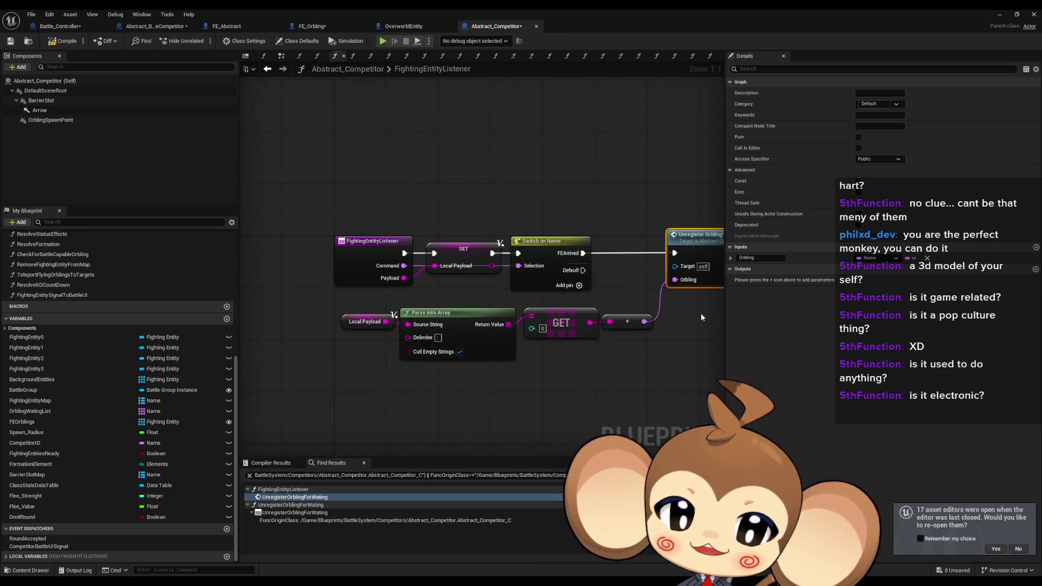
drag(700, 313, 647, 307)
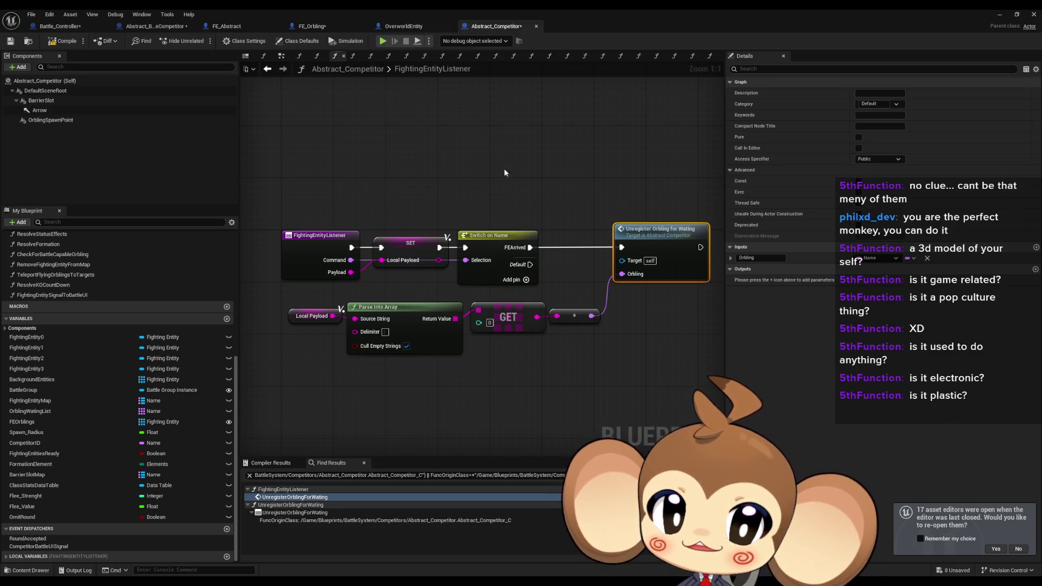
click(160, 27)
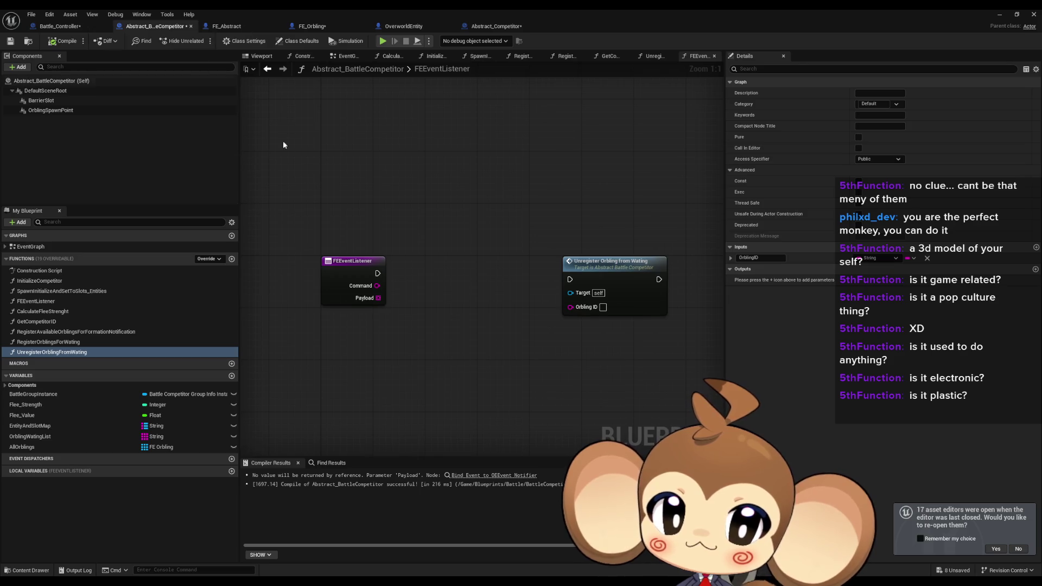
Add a Switch on String node driven by the entry node's Command output.
click(347, 270)
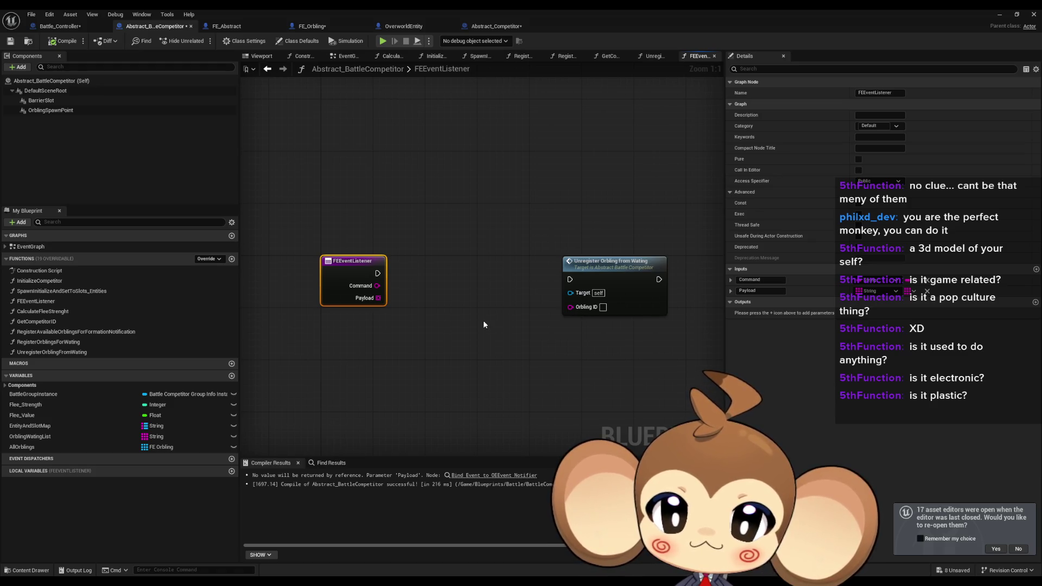
drag(377, 286, 414, 284)
text(switch)
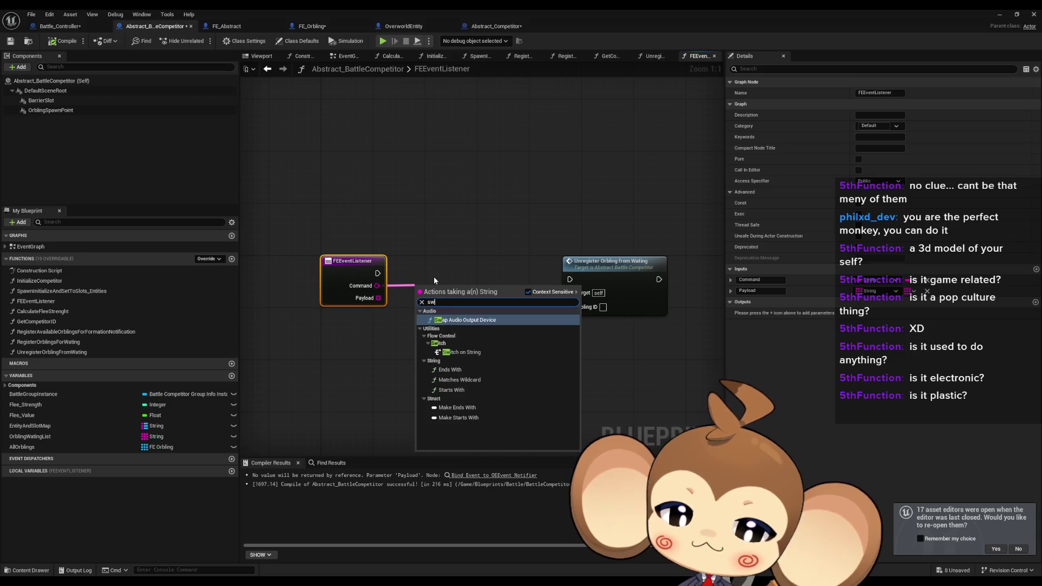
key(Return)
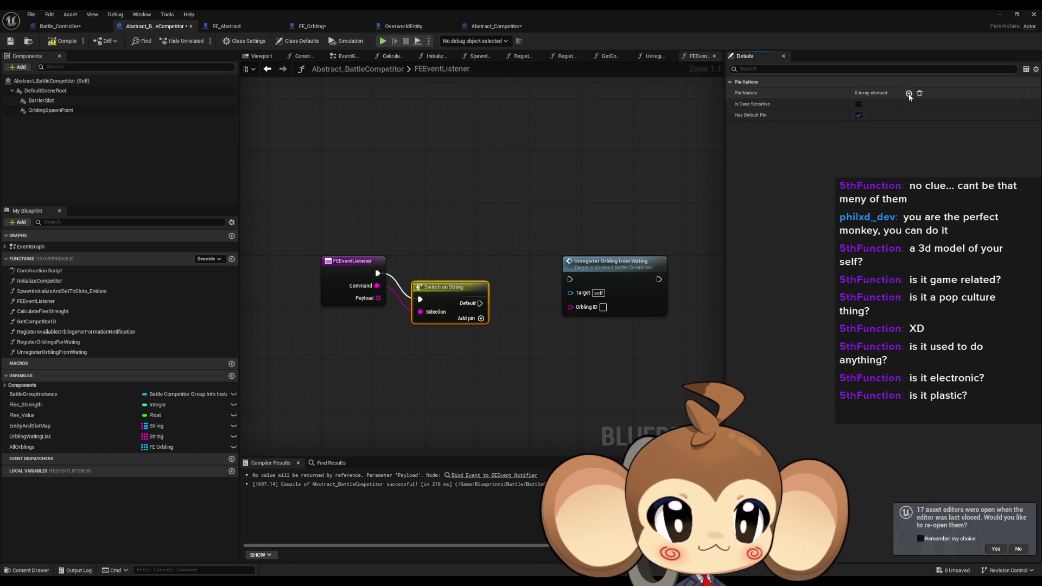
Give the switch a case pin named FEArrived and reposition it.
click(909, 92)
click(868, 105)
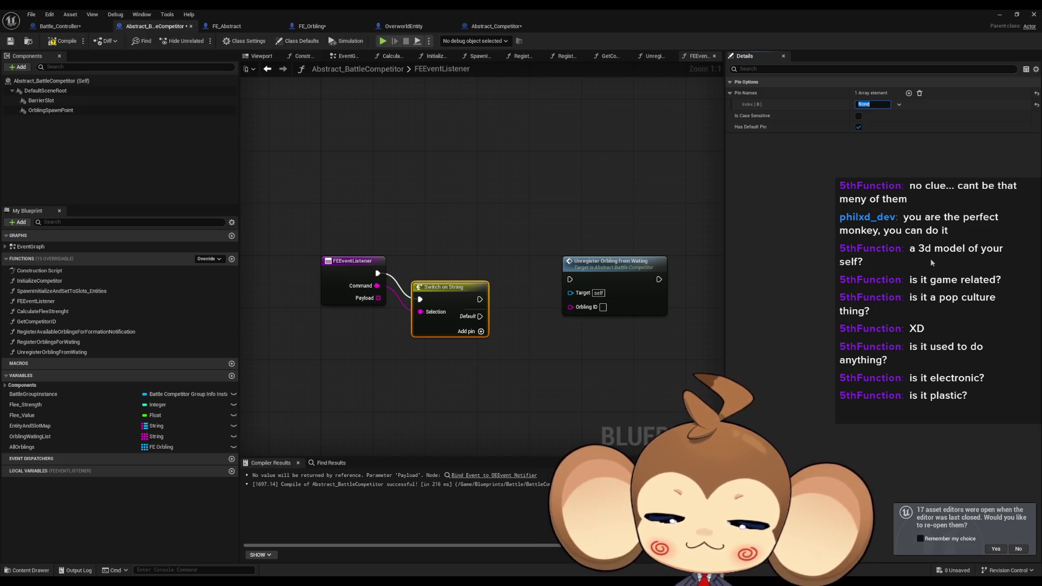
text(FEArrived)
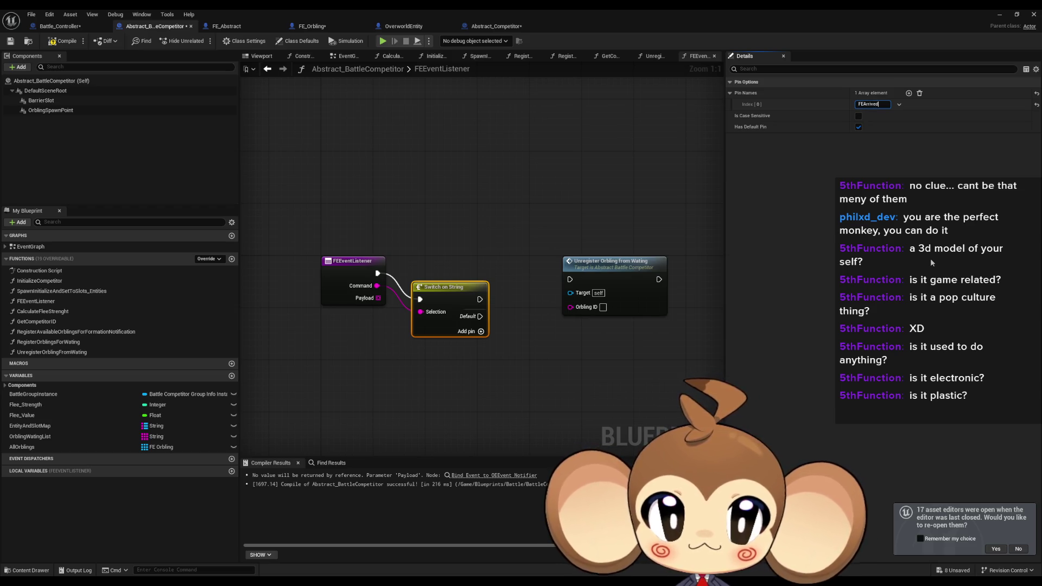
key(Return)
drag(436, 294, 462, 269)
Feed Payload element 0 into Orbling ID and run Unregister Orbling from the FEArrived case.
drag(611, 276, 643, 269)
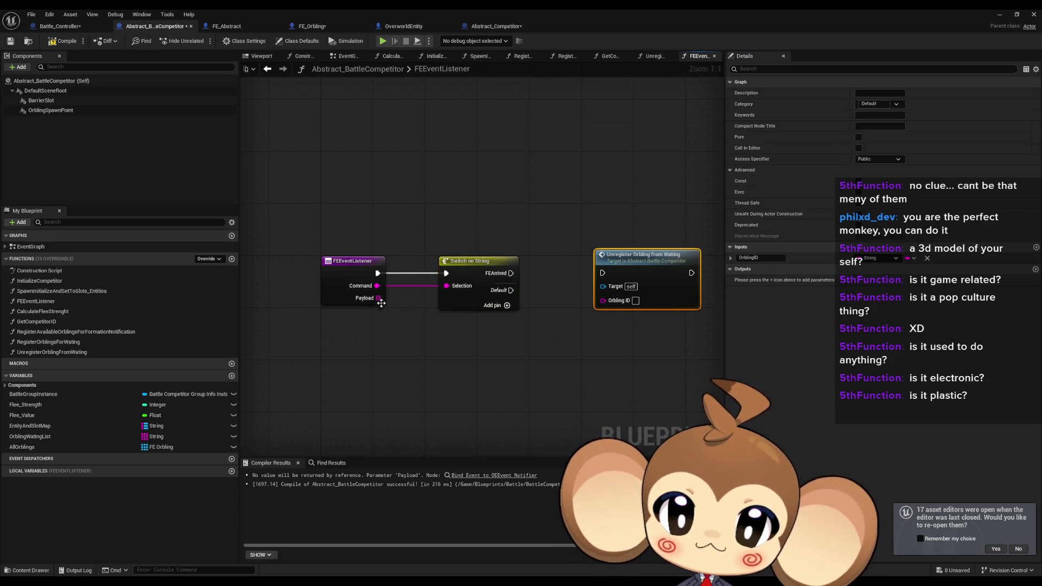
right_click(512, 399)
text(payload)
key(Return)
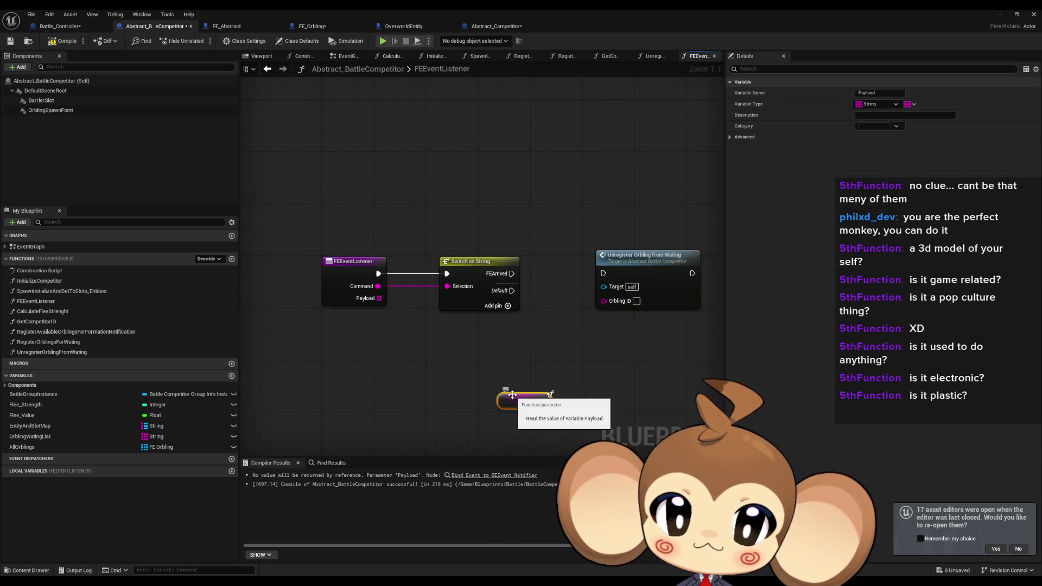
drag(543, 401, 570, 380)
text(get)
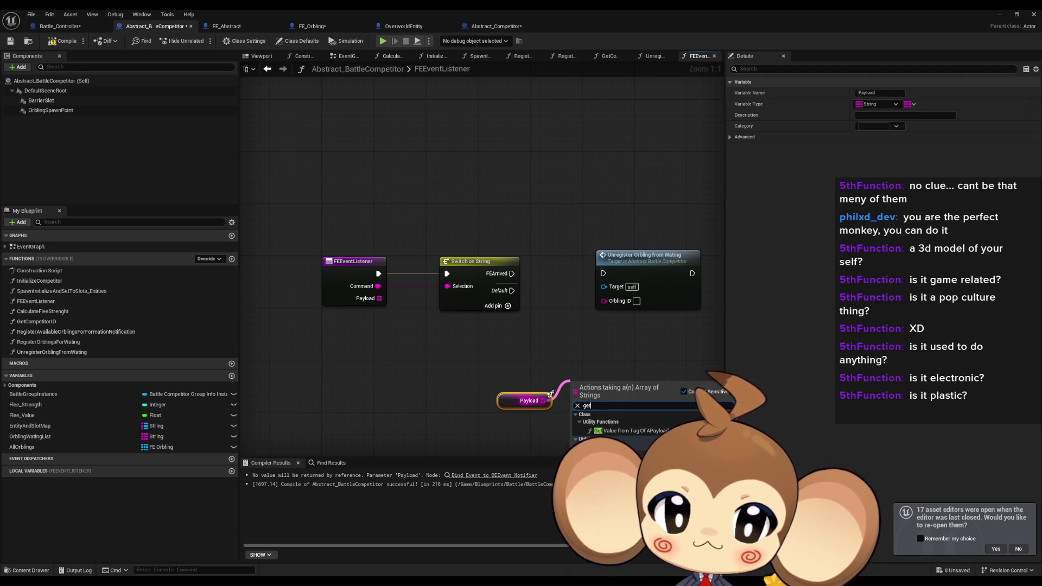
click(597, 453)
mouse_move(636, 395)
mouse_down()
mouse_move(605, 273)
mouse_move(512, 273)
mouse_up()
drag(516, 399, 529, 386)
Group the Payload, GET and Unregister nodes neatly, then compile the blueprint.
ctrl+click(607, 395)
mouse_move(607, 395)
mouse_down()
mouse_move(581, 356)
mouse_move(633, 356)
mouse_up()
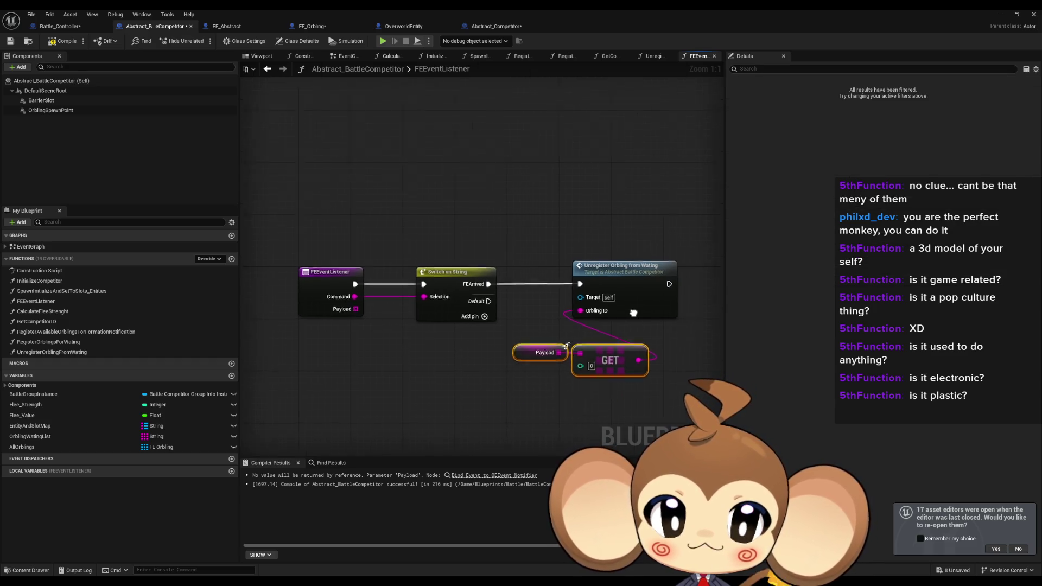
drag(633, 314, 547, 331)
drag(549, 374, 582, 355)
mouse_move(477, 274)
mouse_down()
mouse_move(593, 382)
mouse_move(606, 361)
mouse_move(678, 360)
mouse_up()
click(450, 385)
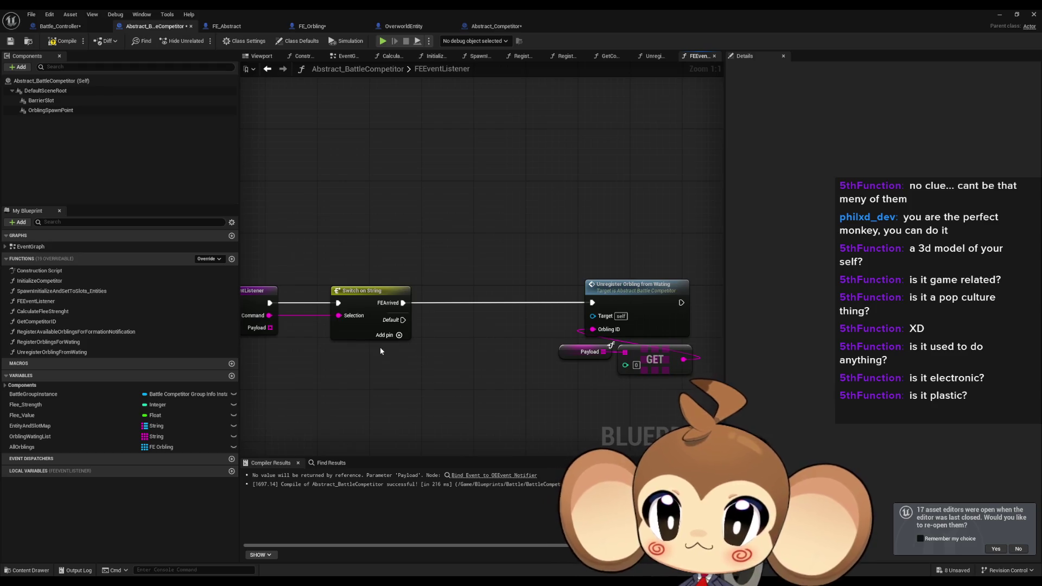
click(66, 41)
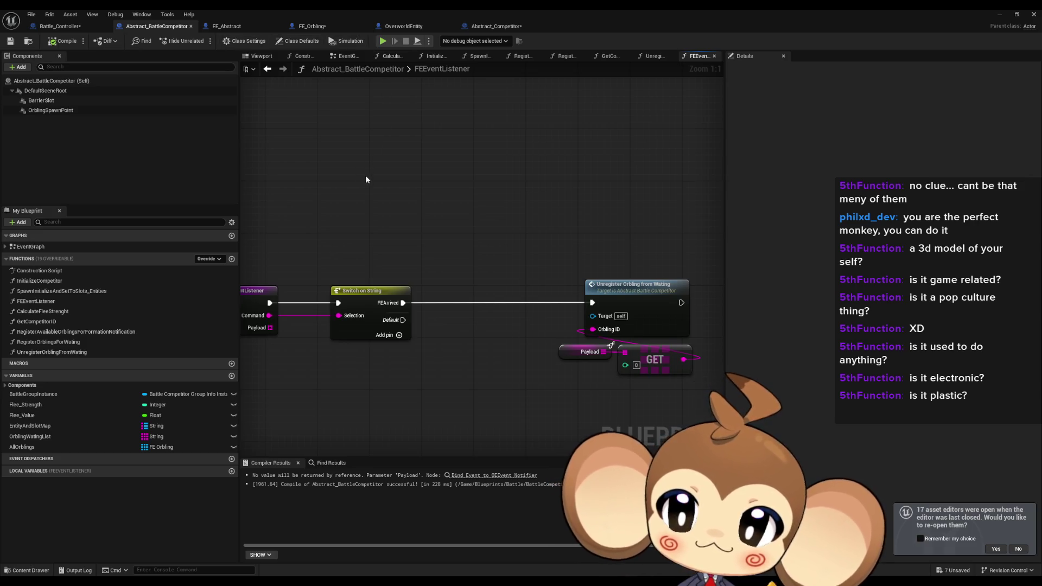
Review the compiled FEEventListener graph, then open the SpawnInitializeAndSetToSlots_Entities graph.
drag(468, 256, 408, 216)
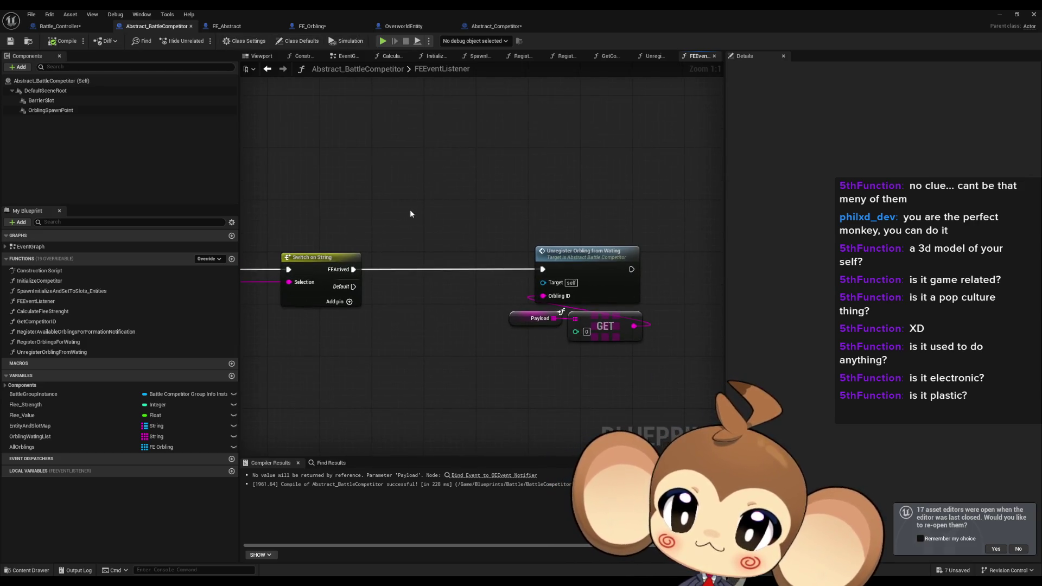
drag(336, 175, 417, 184)
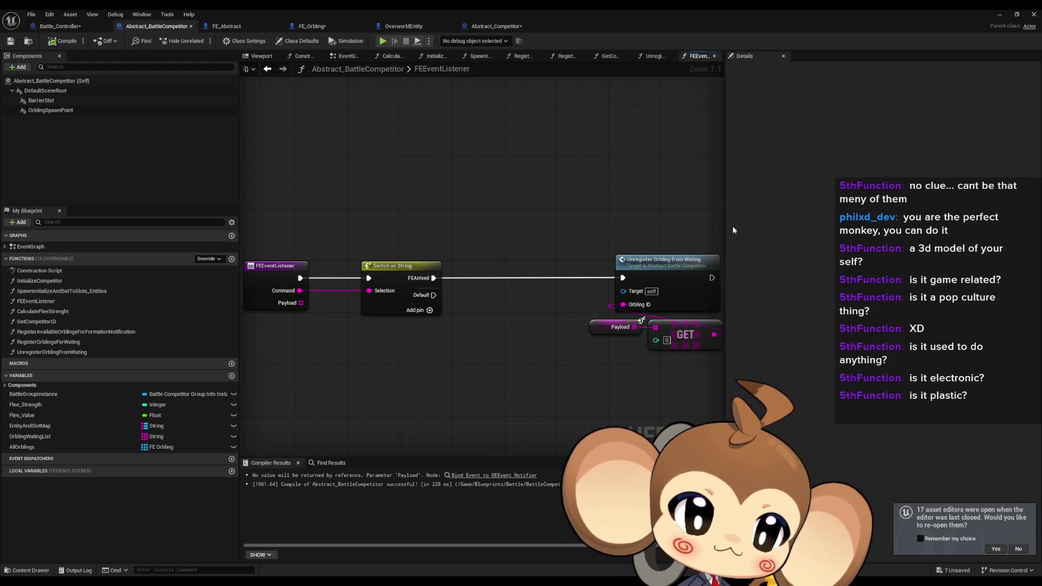
mouse_move(691, 232)
mouse_down()
mouse_move(686, 211)
mouse_move(540, 220)
mouse_up()
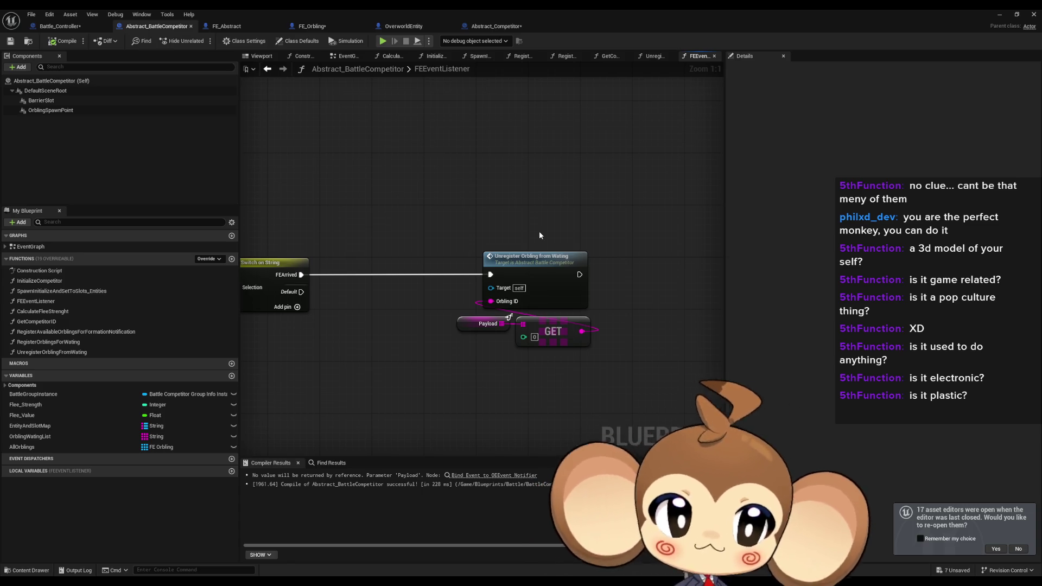
drag(468, 226, 549, 222)
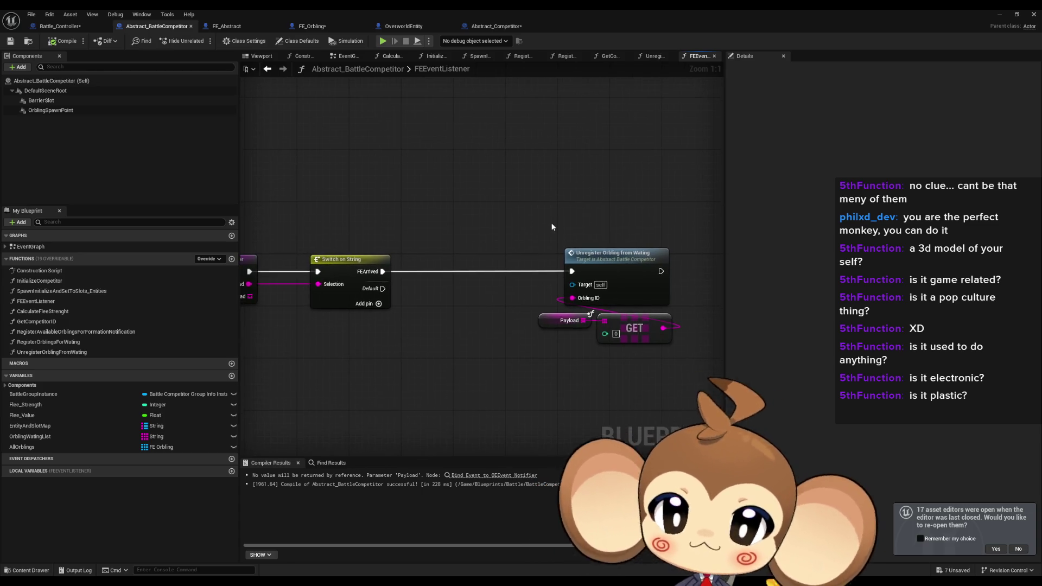
click(60, 292)
double_click(60, 292)
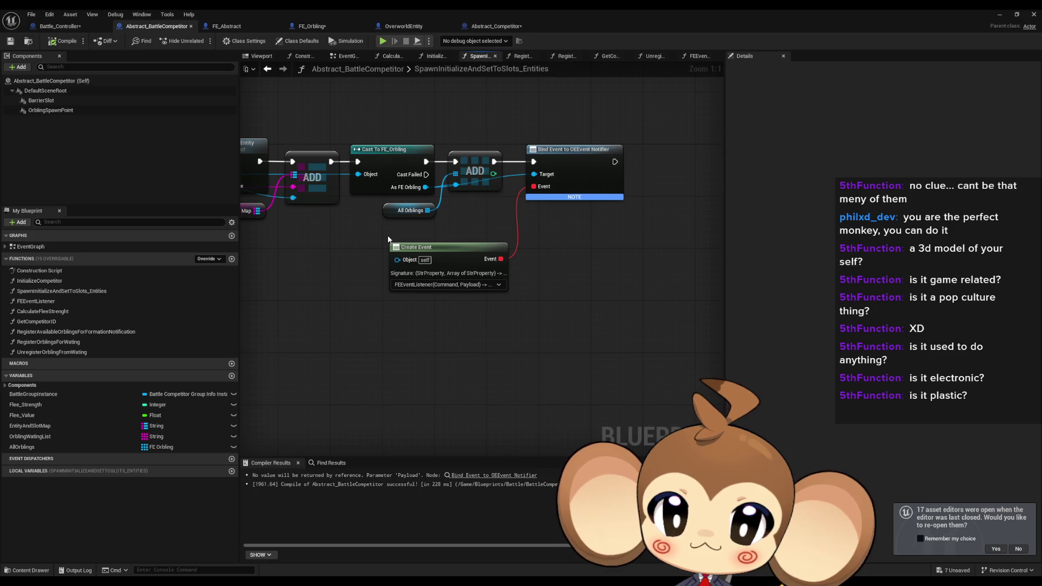
Inspect the spawn graph's notifier binding, then switch to FE_Orbling's FlyToTargetProcedure graph.
drag(354, 224, 363, 279)
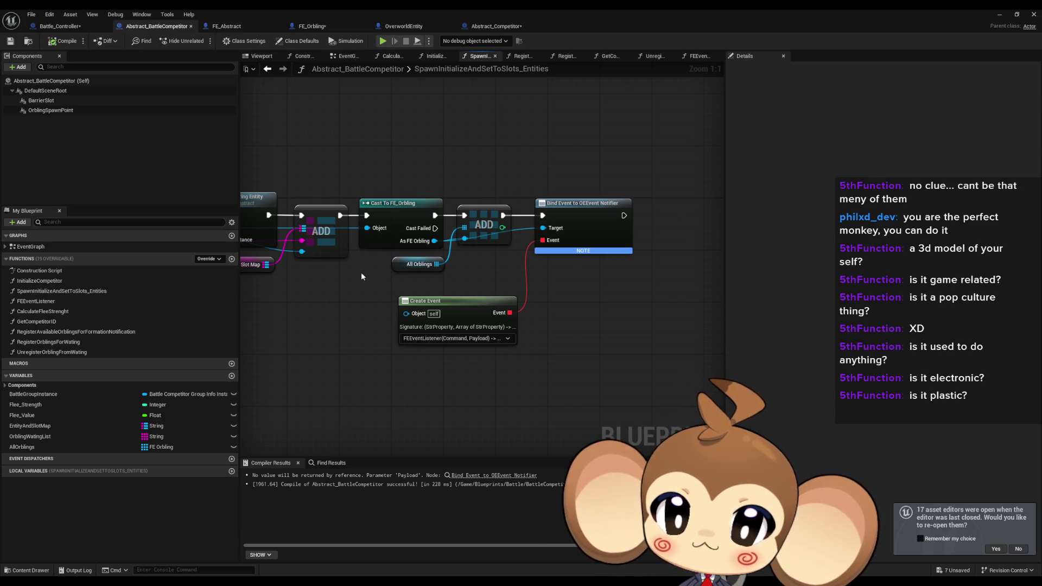
drag(360, 271, 361, 285)
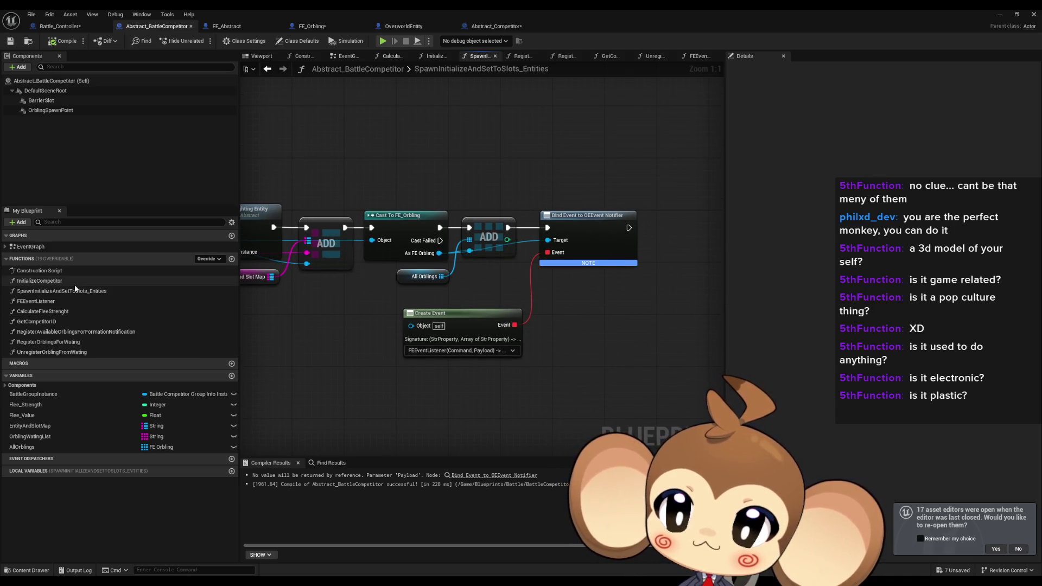
double_click(47, 301)
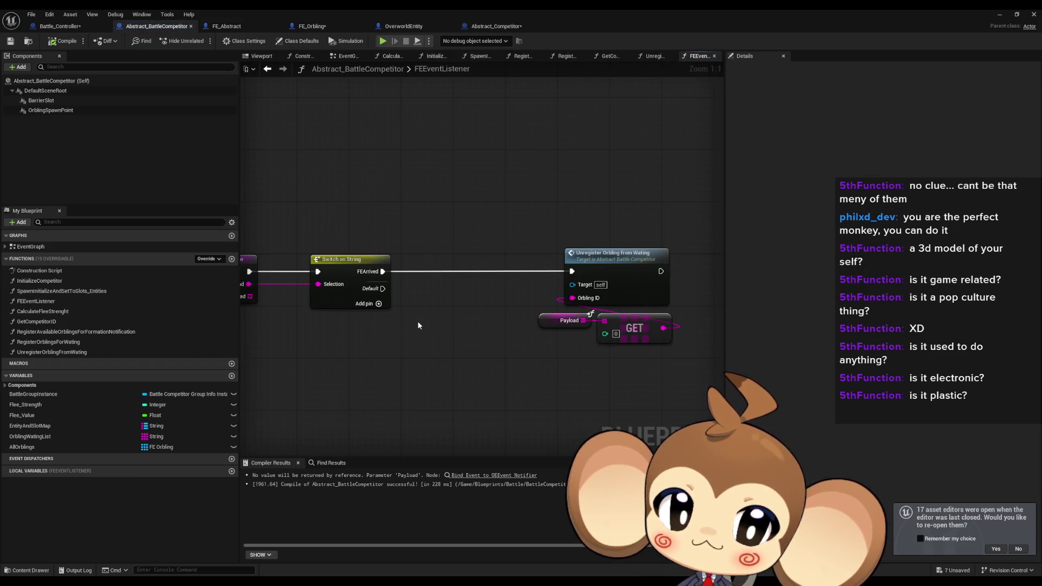
click(313, 26)
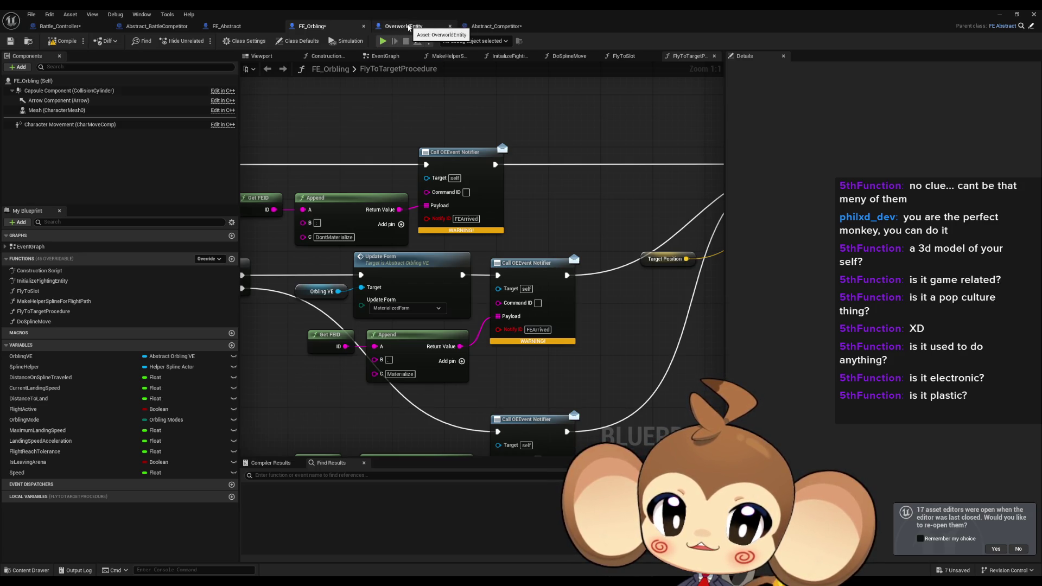
Rename OverworldEntity's OEEventNotifier dispatcher to OEEventNotifier_new.
click(407, 26)
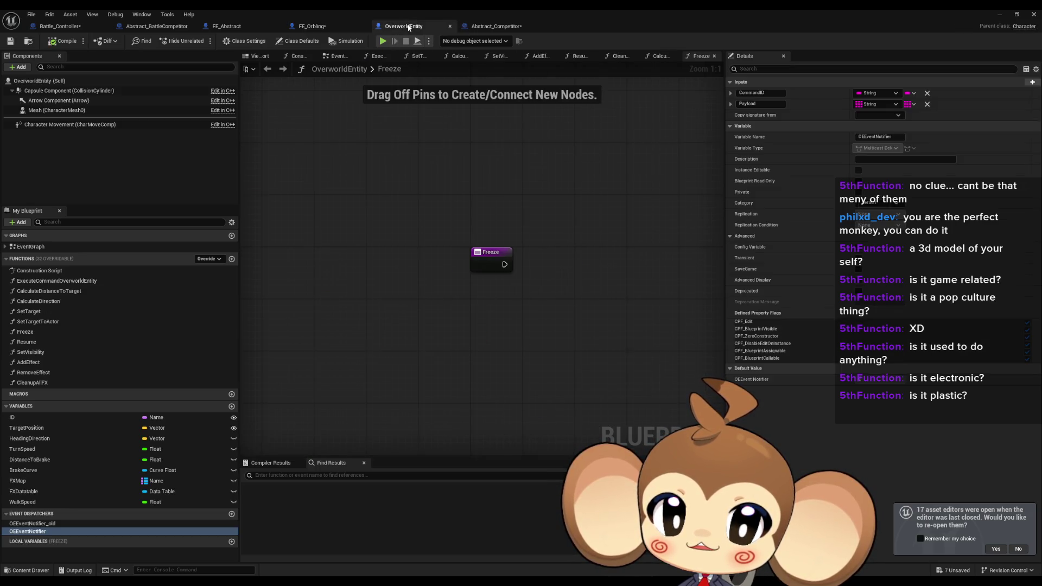
click(33, 523)
click(46, 532)
click(69, 532)
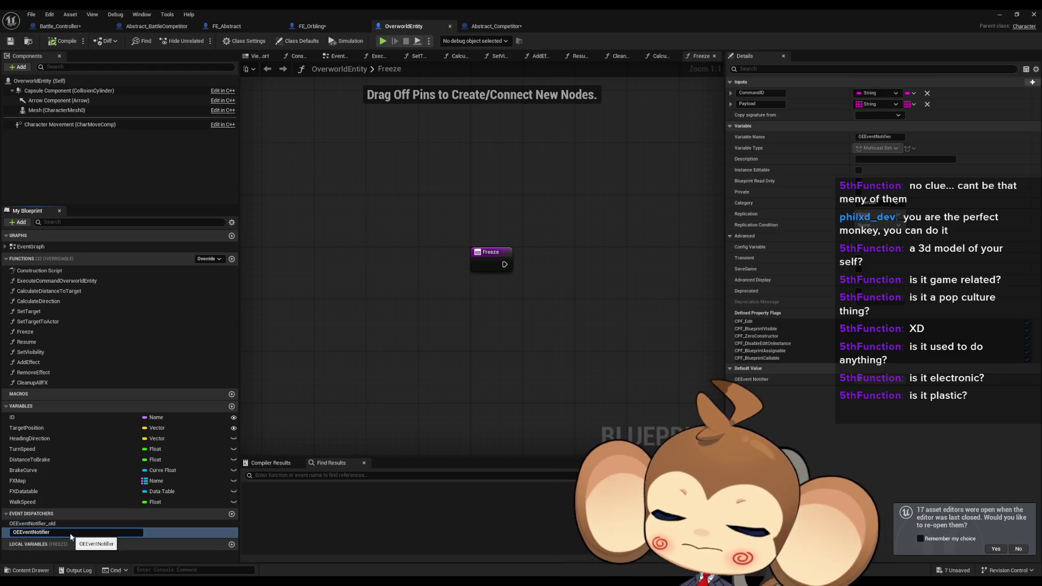
text(_new)
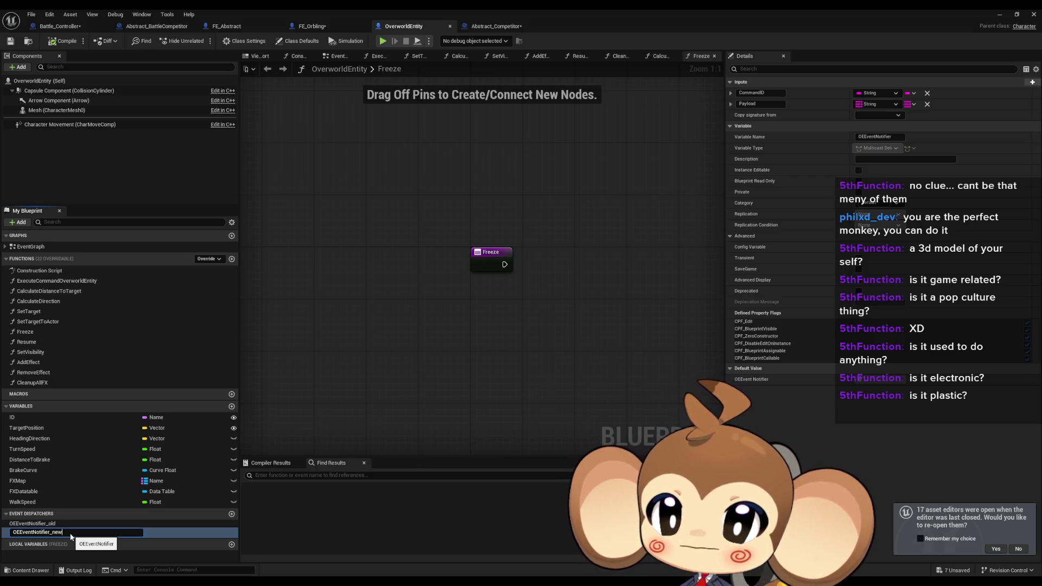
key(Return)
key(F2)
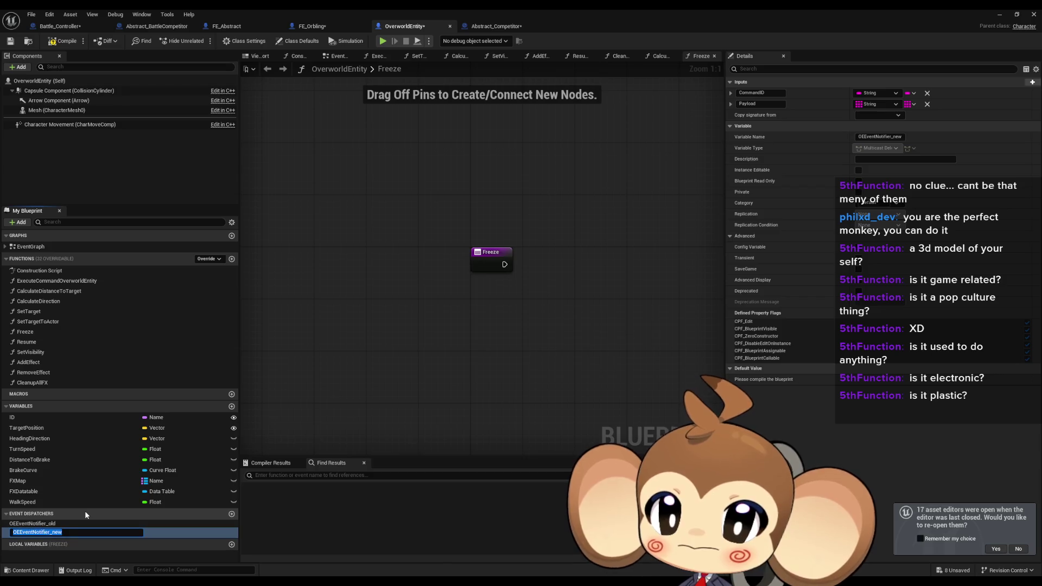
click(100, 525)
click(101, 526)
click(100, 526)
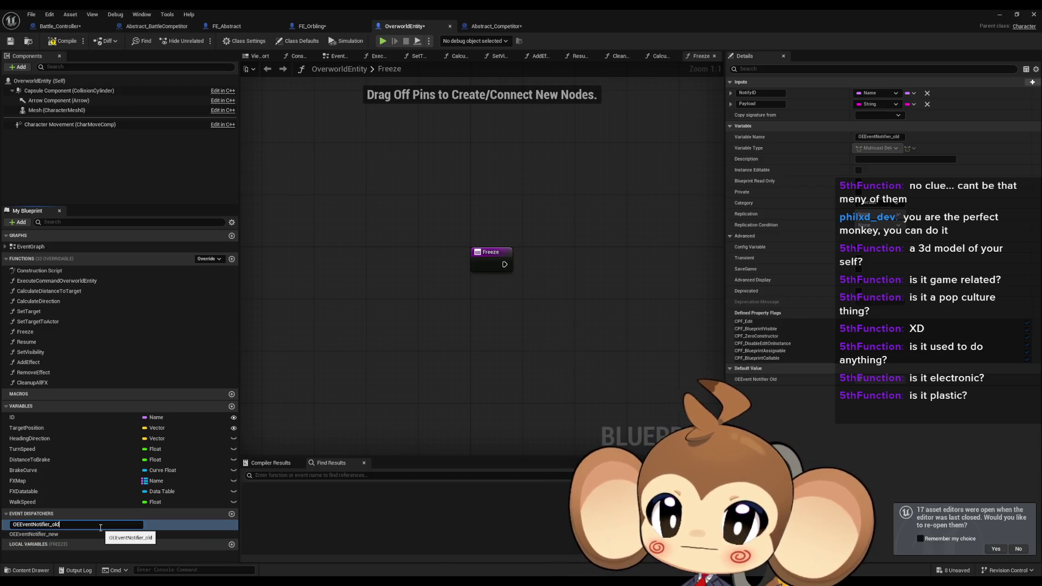
key(Return)
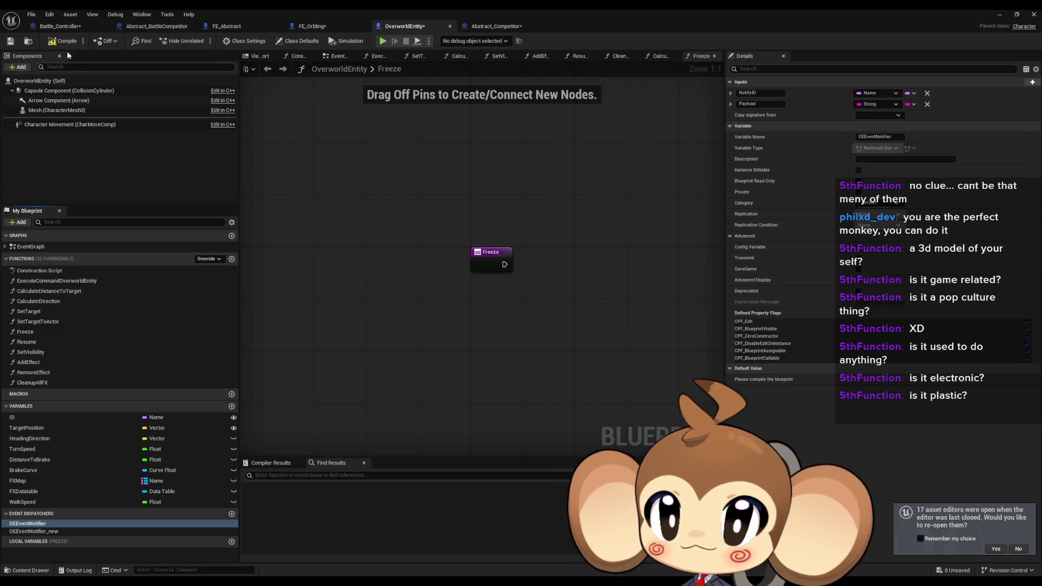
Check FE_Orbling's notifier calls, then rename the other dispatcher to OEEventNotifier_old.
click(60, 26)
click(416, 27)
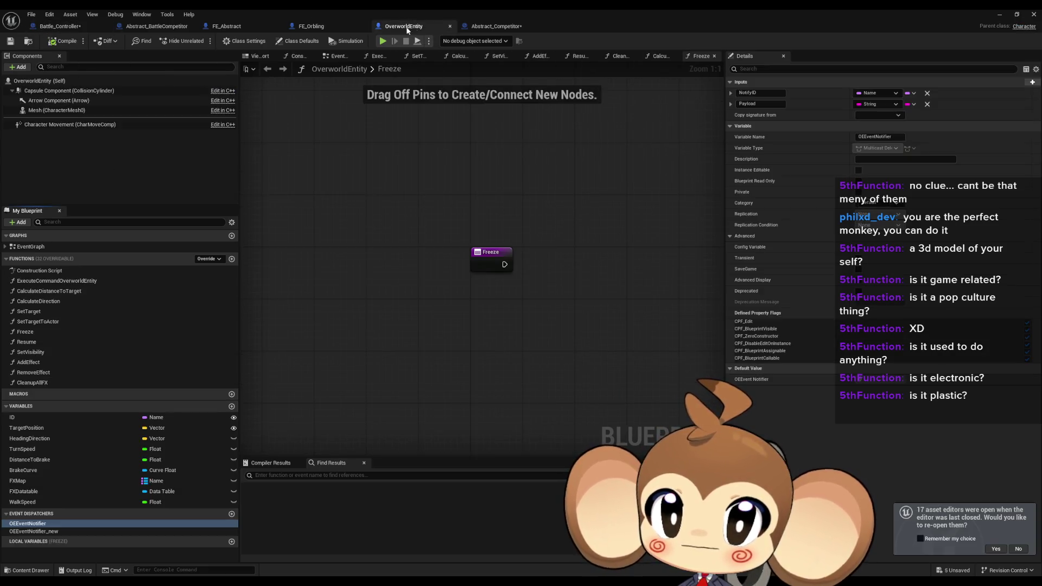
click(312, 27)
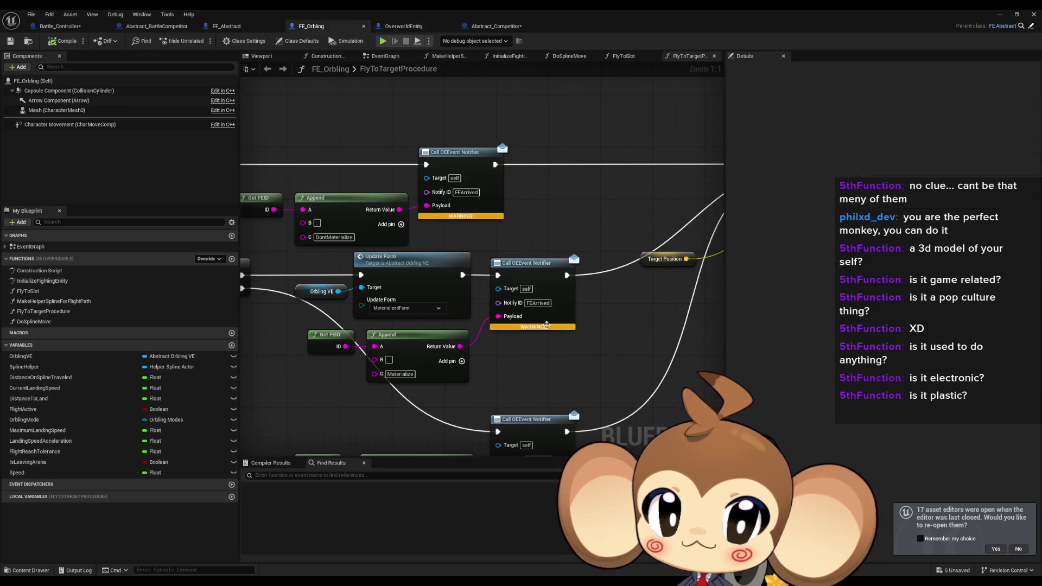
click(392, 28)
click(61, 523)
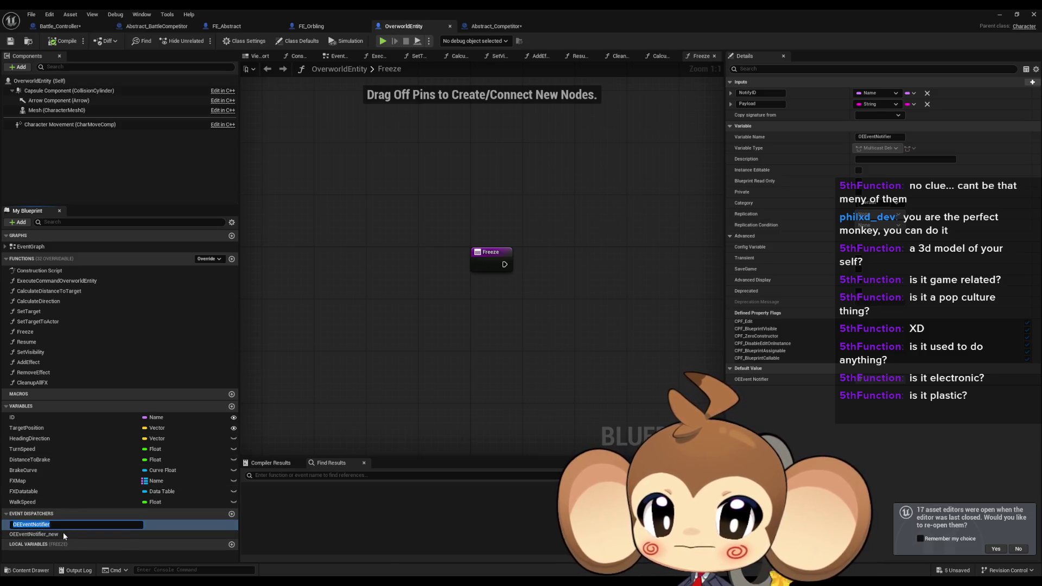
text(ld)
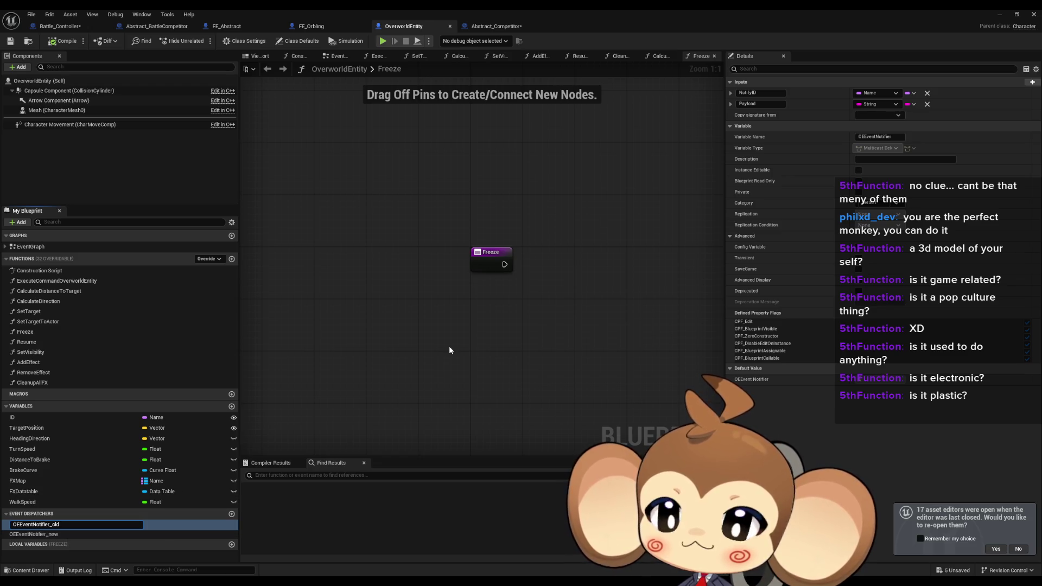
key(Return)
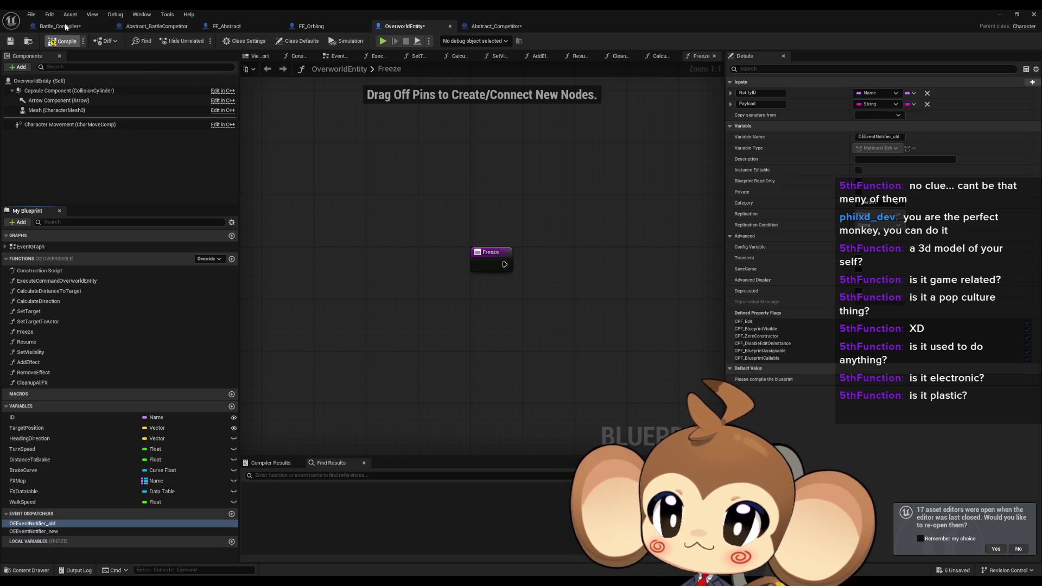
click(65, 27)
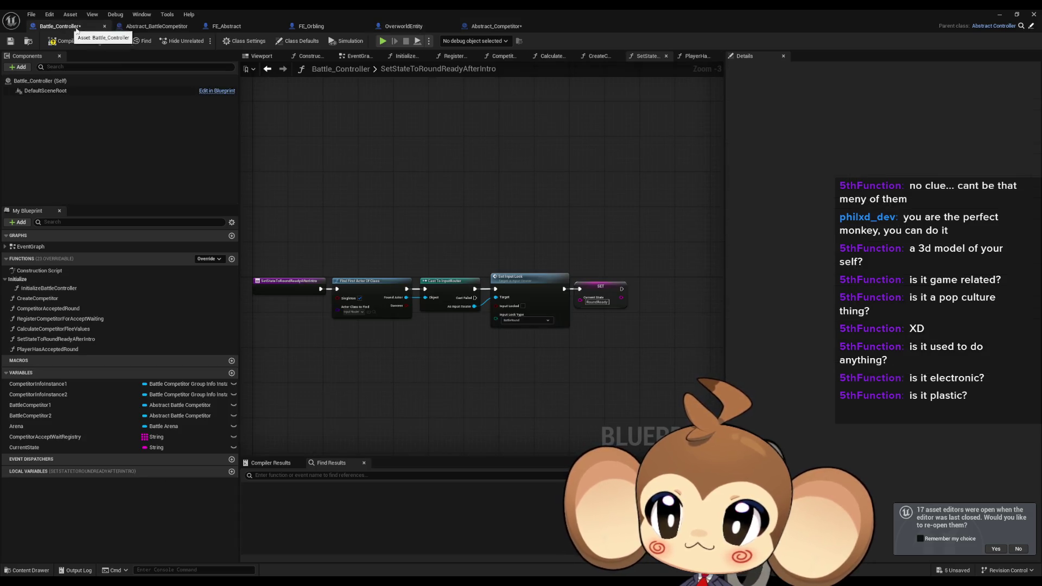
click(339, 26)
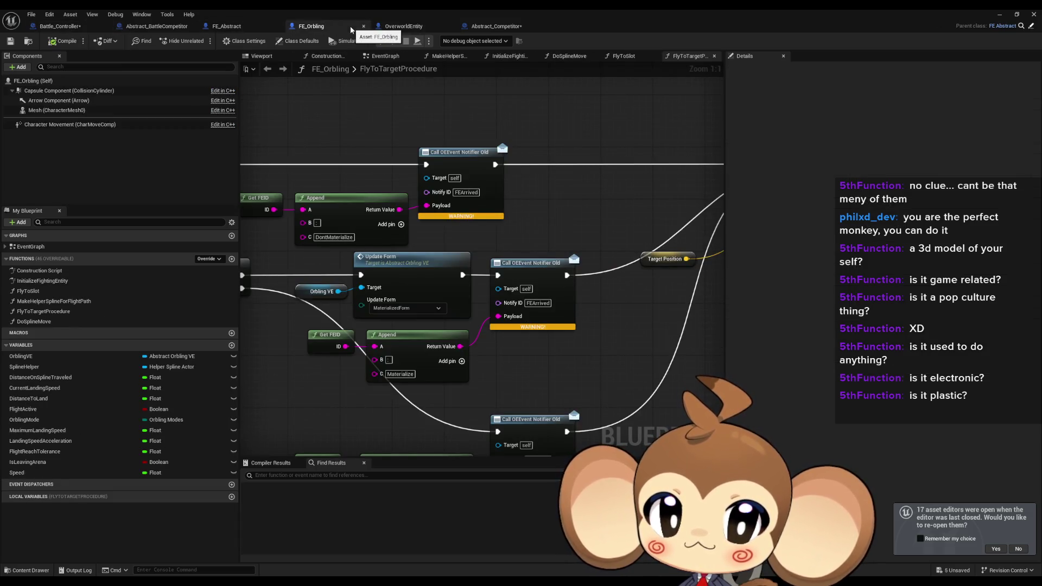
click(55, 27)
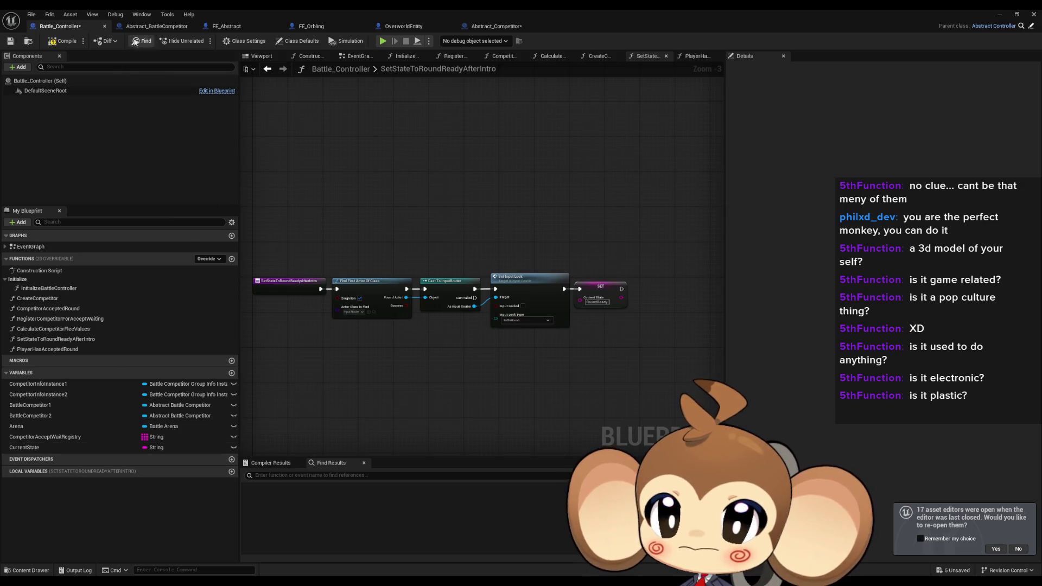
click(306, 26)
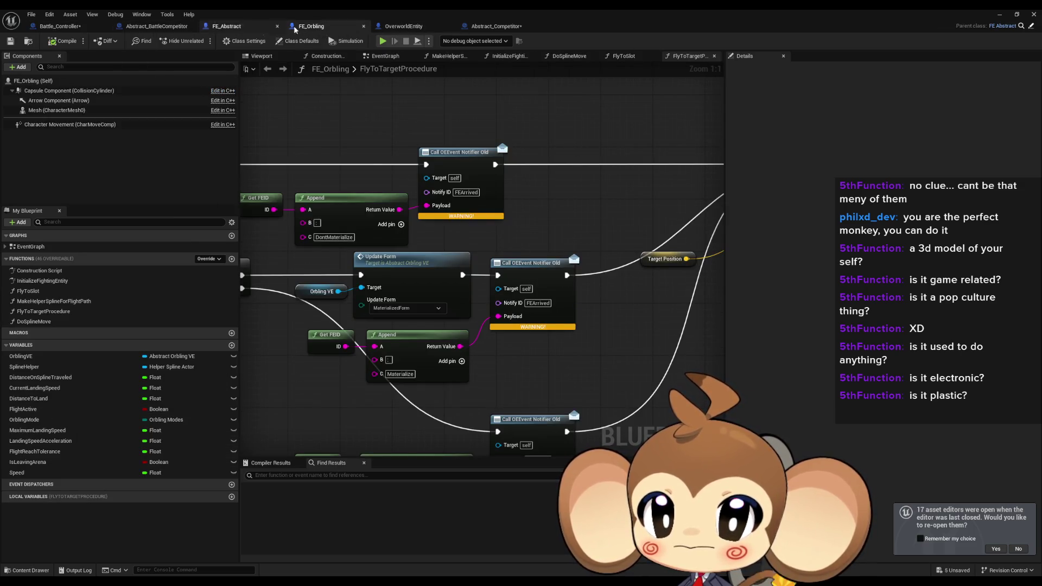
click(401, 26)
click(58, 532)
key(F2)
key(End)
key(BackSpace)
key(BackSpace)
key(BackSpace)
key(Return)
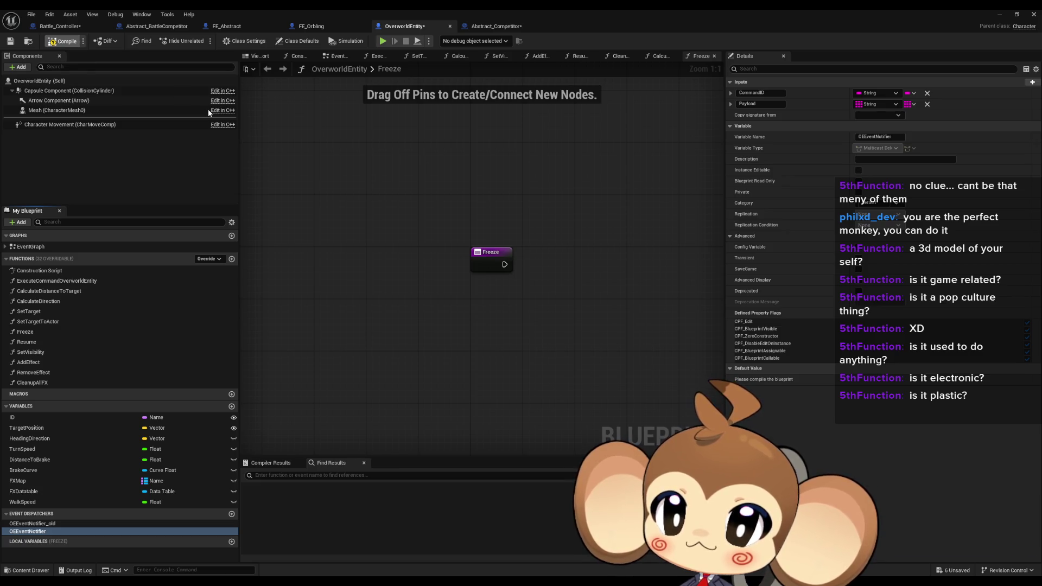
key(ctrl+s)
click(314, 26)
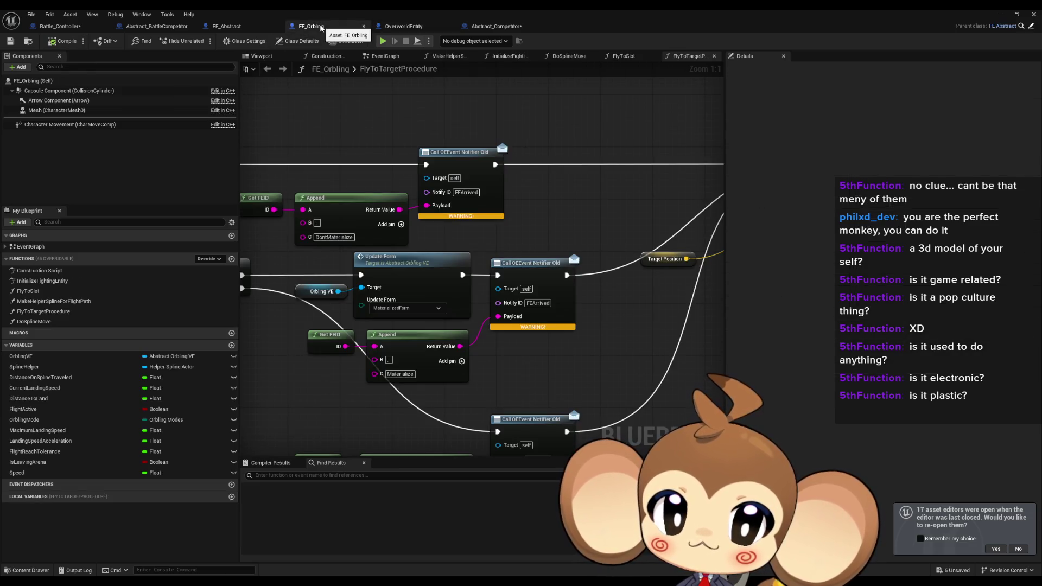
scroll(456, 271, down, 4)
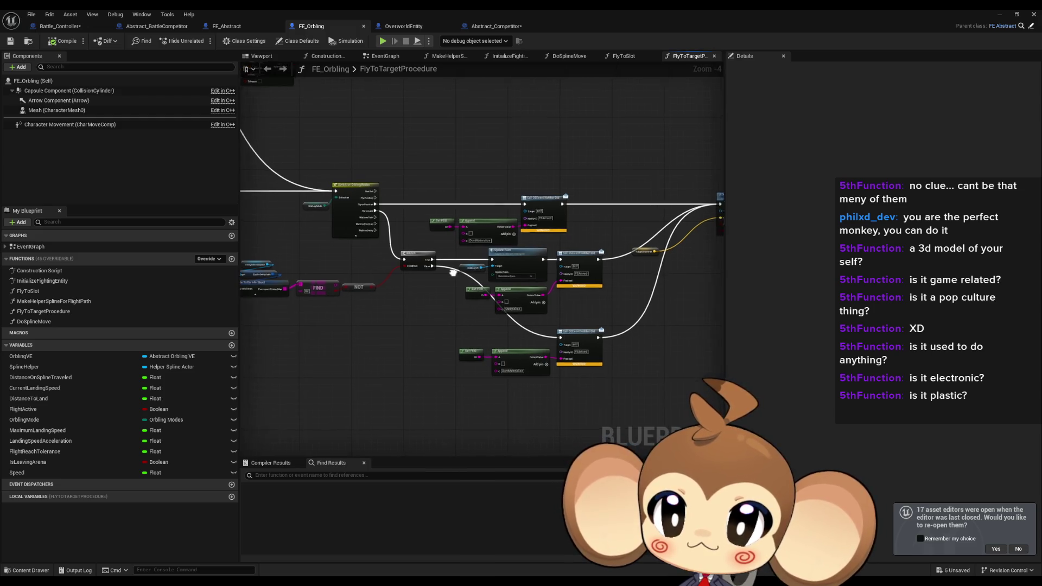
scroll(453, 272, up, 3)
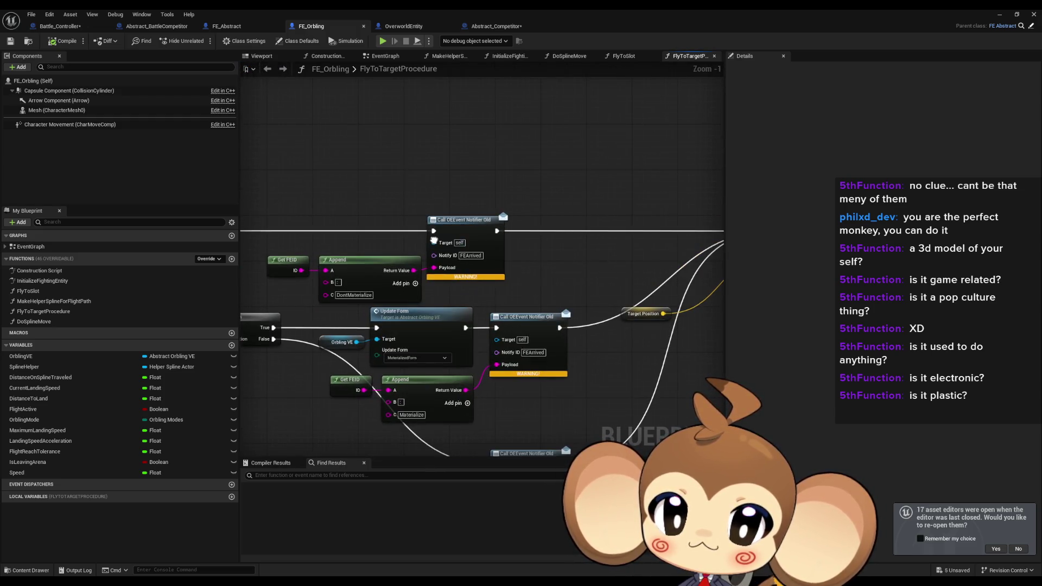
drag(434, 240, 454, 259)
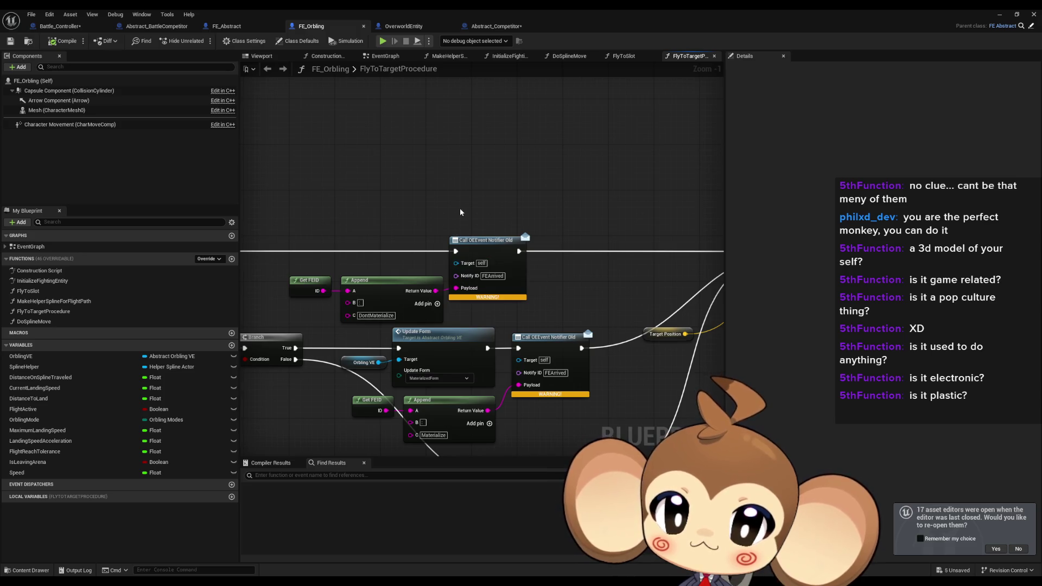
scroll(459, 212, down, 4)
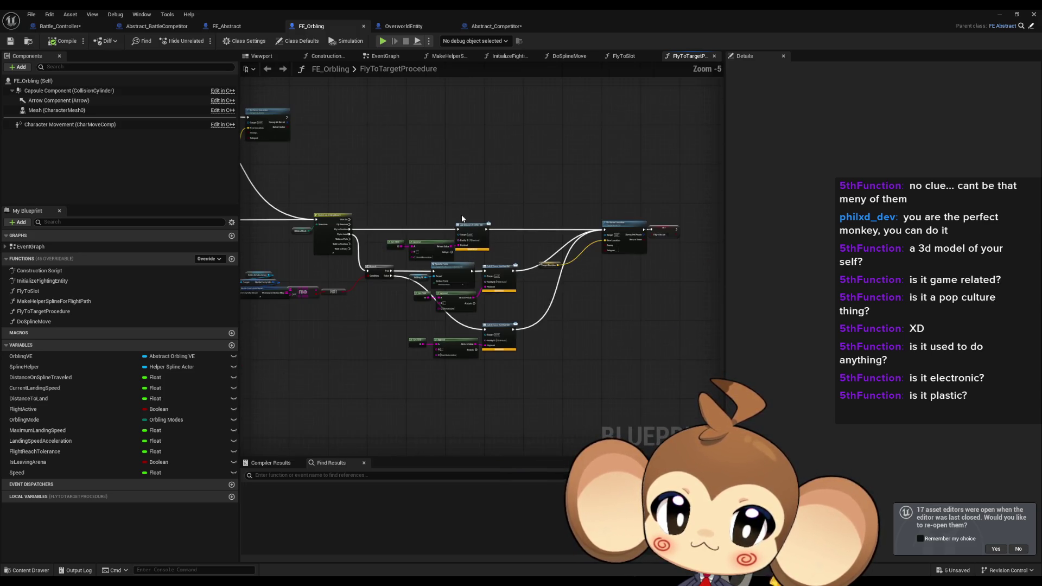
drag(395, 190, 432, 236)
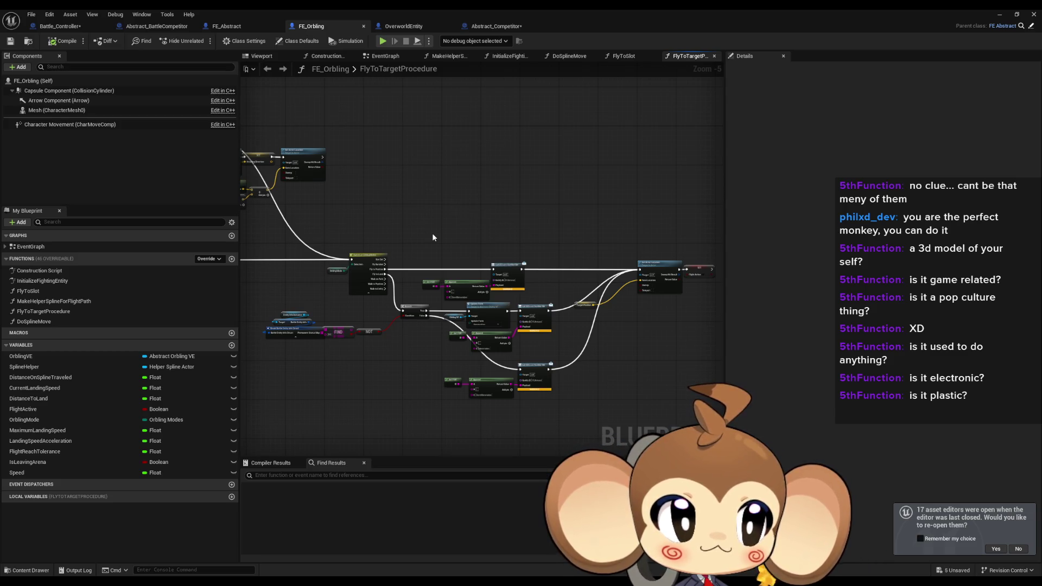
drag(432, 237, 466, 289)
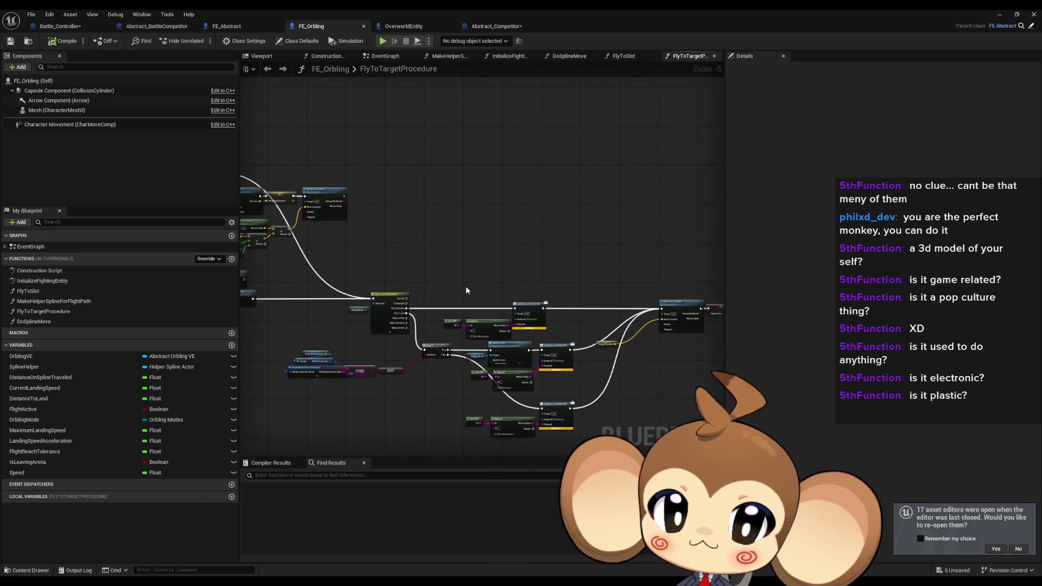
scroll(466, 287, up, 3)
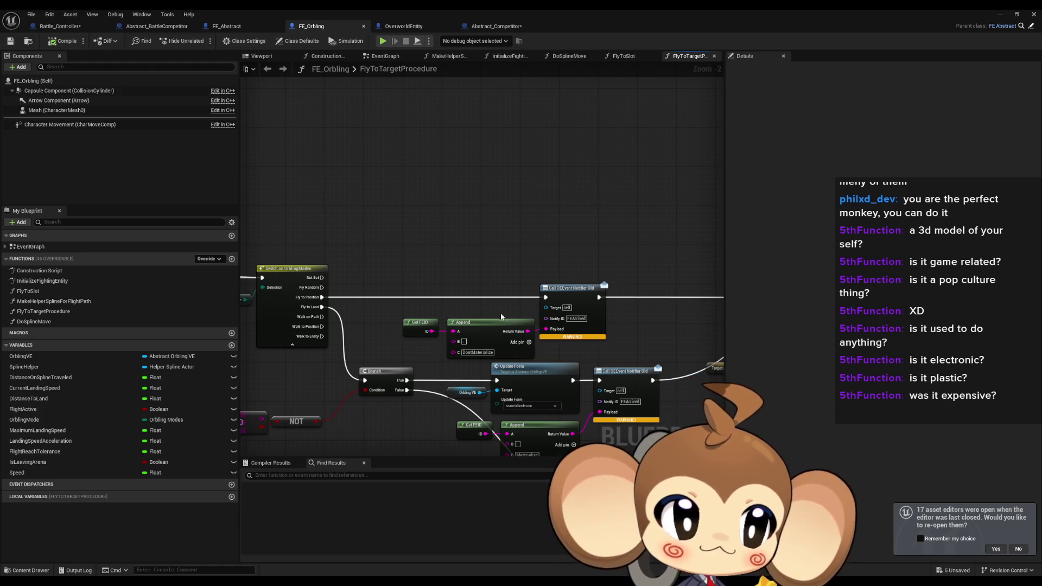
drag(581, 298, 517, 237)
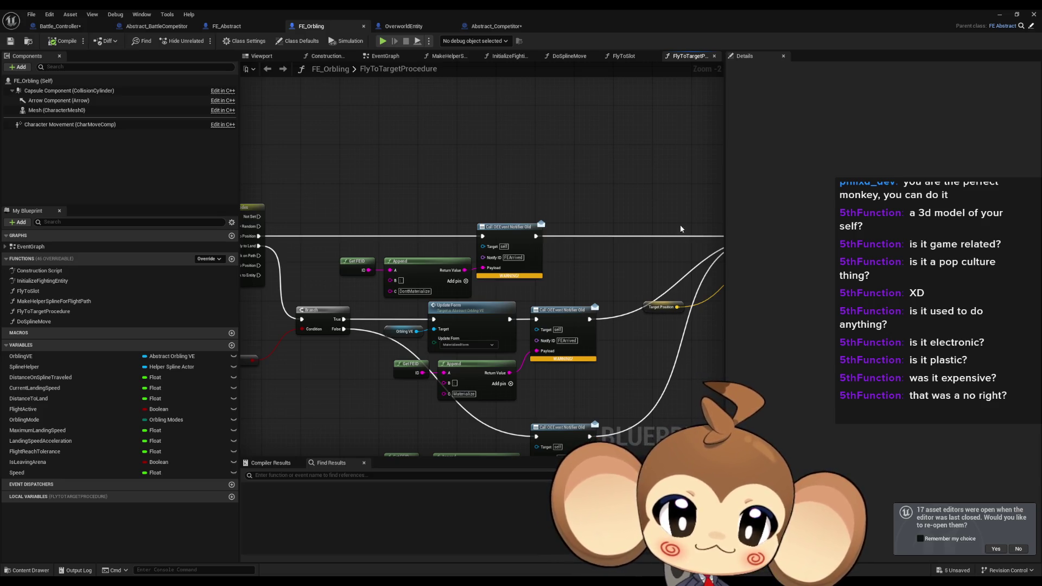
drag(476, 139, 440, 111)
mouse_move(679, 292)
mouse_down()
mouse_move(654, 221)
mouse_move(618, 222)
mouse_move(561, 302)
mouse_move(631, 235)
mouse_up()
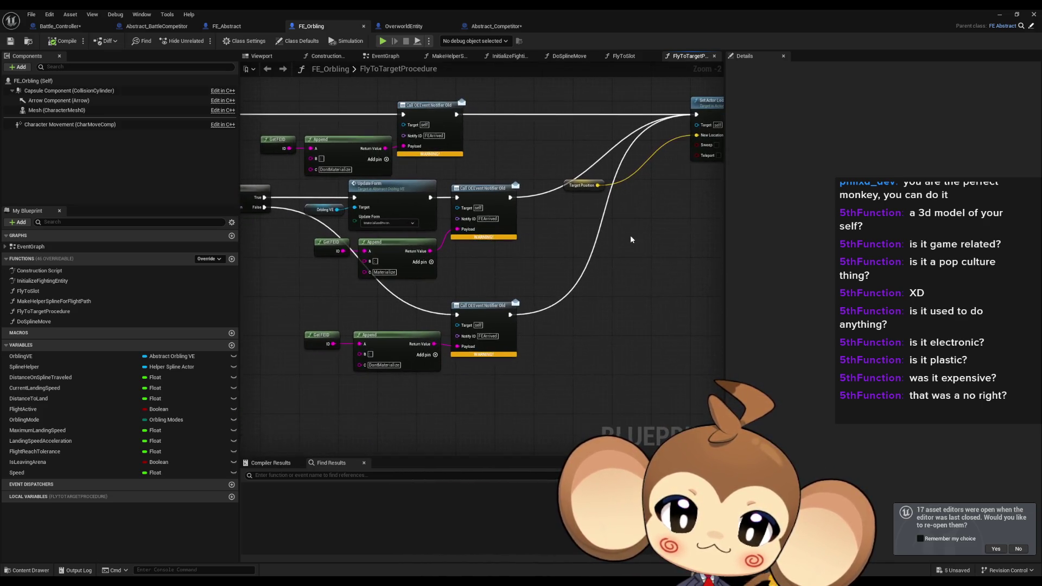
drag(552, 242, 620, 258)
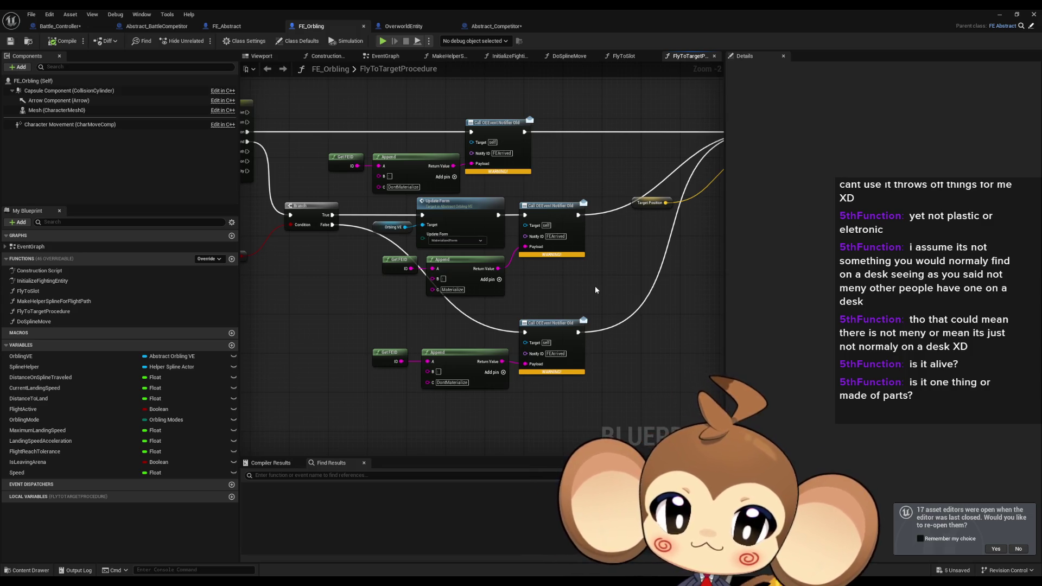
Open the node action menu beside the Call OEEvent Notifier Old nodes in FlyToTargetProcedure.
right_click(542, 428)
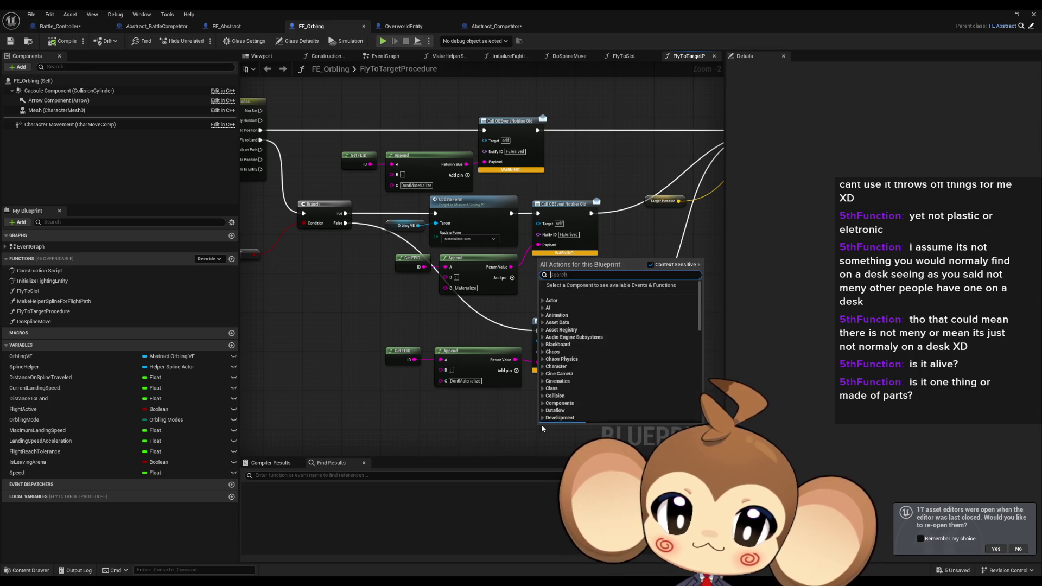
Add a new Call OEEvent Notifier node with Command ID FEArrived.
right_click(547, 418)
text(oe event)
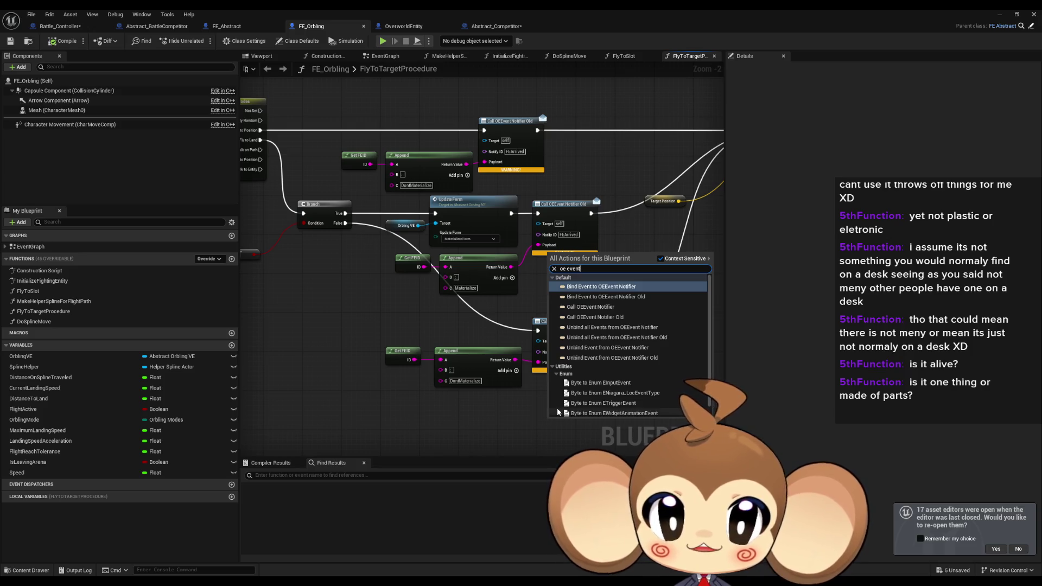
key(Return)
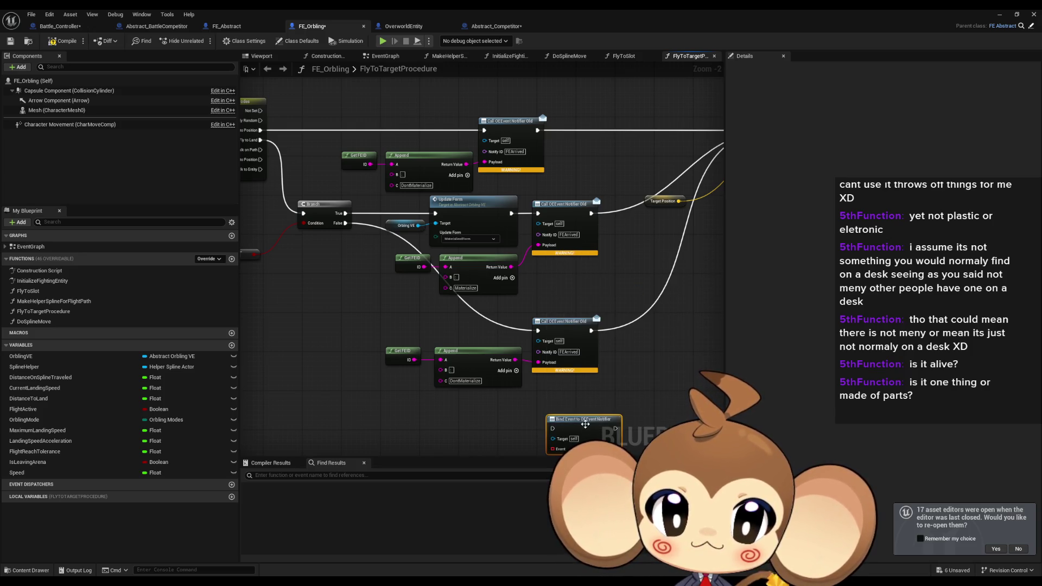
key(Delete)
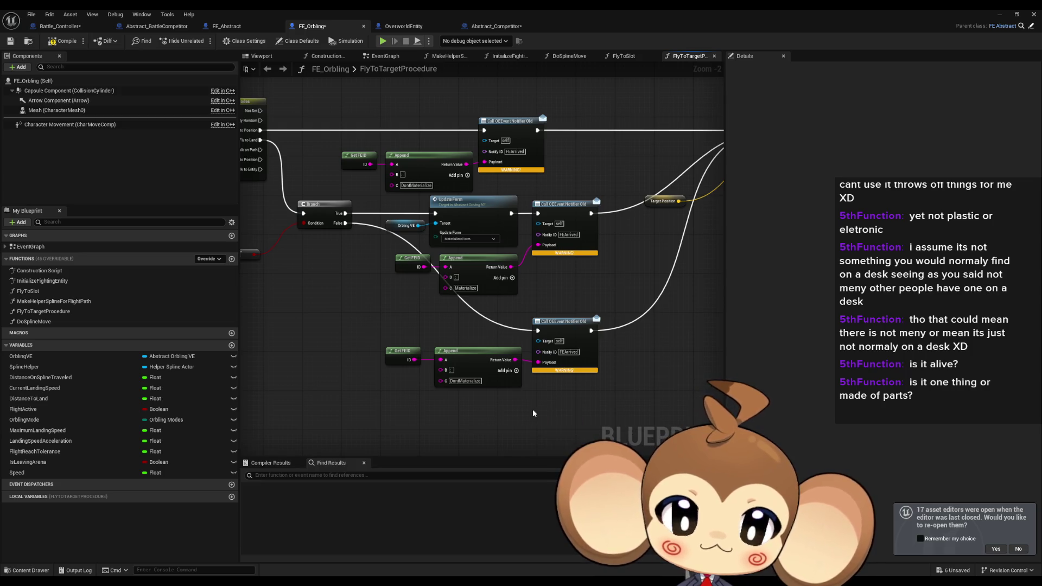
right_click(534, 414)
text(call oe ev)
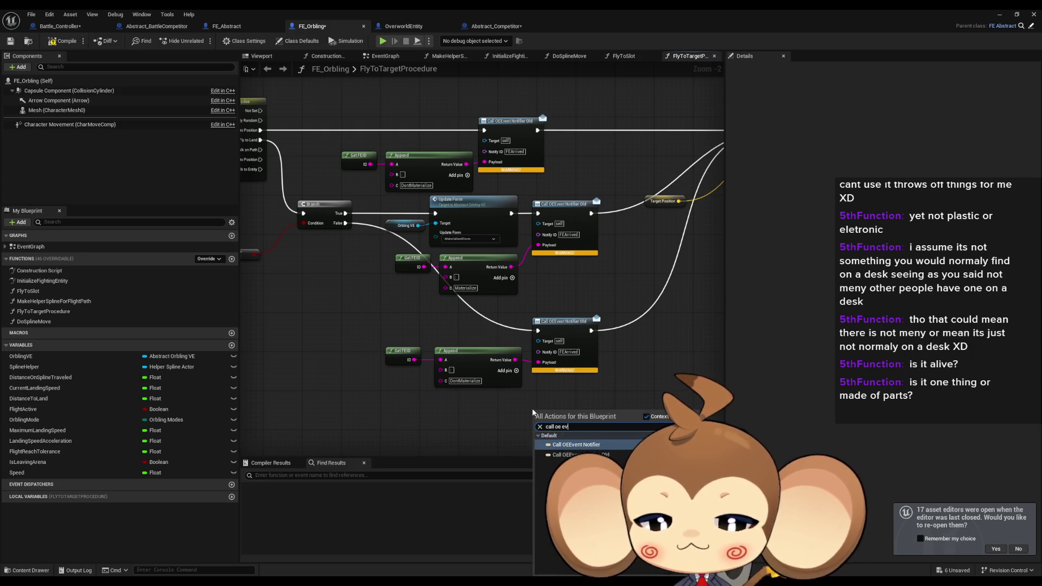
key(Return)
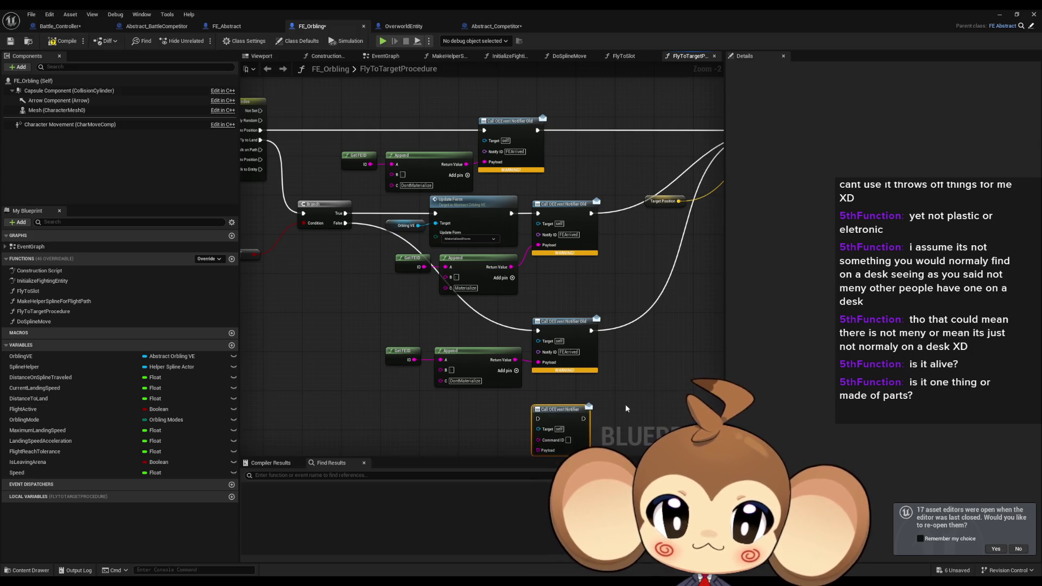
drag(626, 404, 595, 347)
click(541, 313)
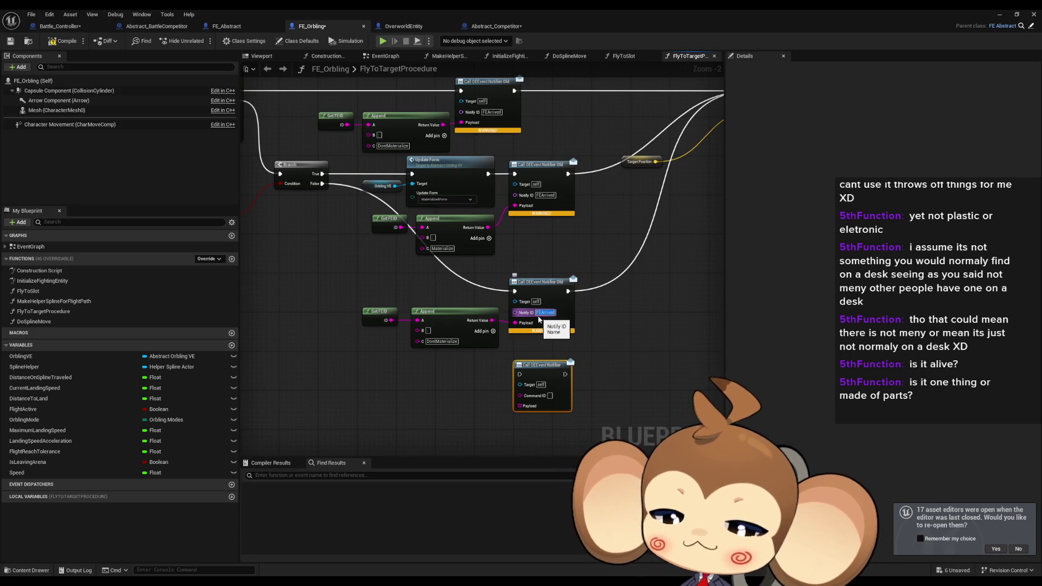
click(550, 396)
text(FEArrived)
Feed its Payload from a Make Array node whose first element is DontMaterialize.
scroll(488, 342, up, 2)
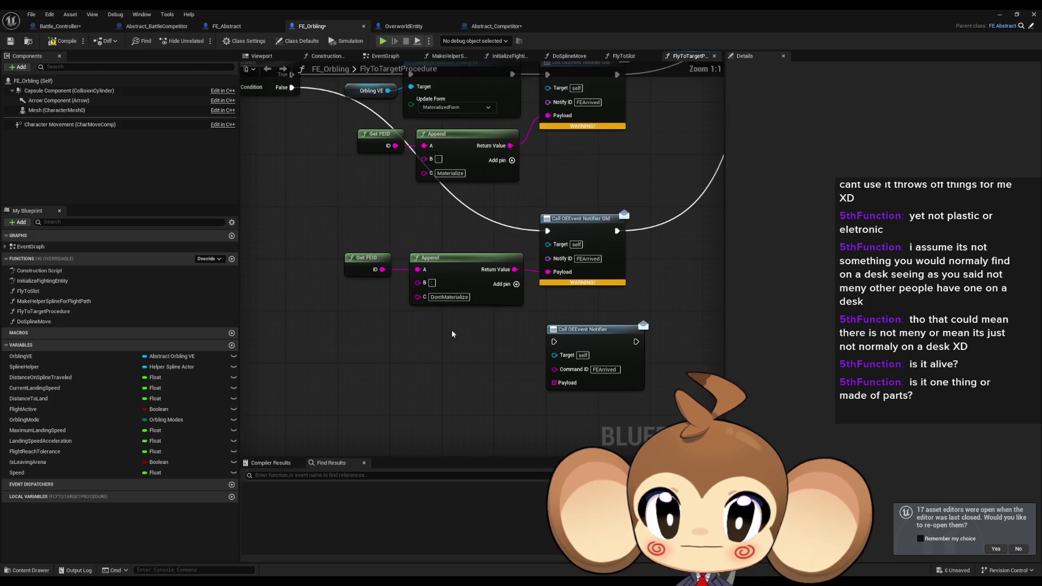
click(450, 297)
mouse_move(571, 387)
mouse_down()
mouse_move(496, 383)
mouse_move(510, 402)
mouse_move(575, 403)
mouse_up()
text(make array)
key(Return)
click(526, 401)
text(DontMaterialize)
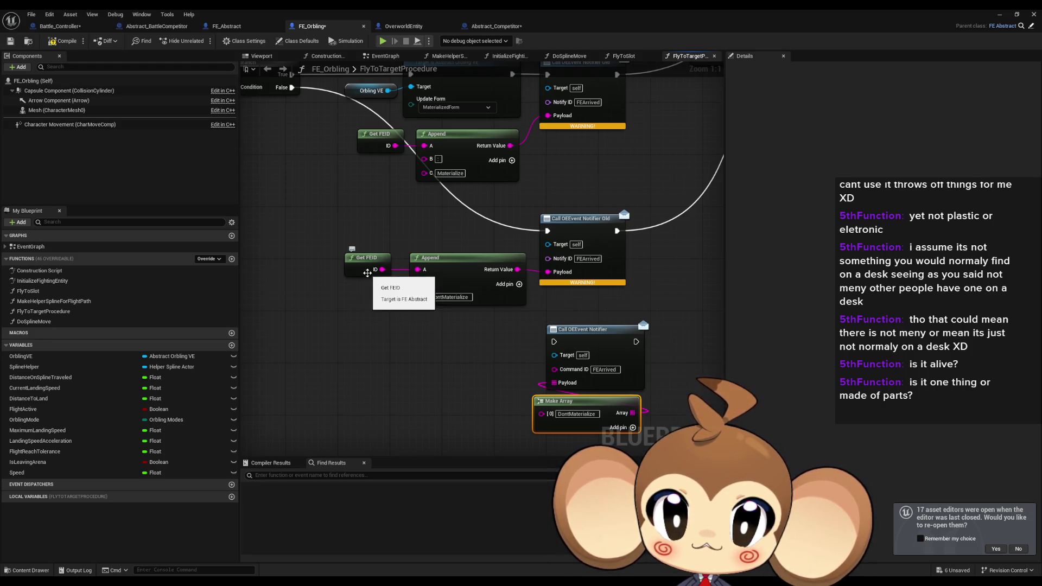
Add a second array element, wire a copied Get FEID into [0], and set [1] to DontMaterialize.
drag(326, 240, 372, 289)
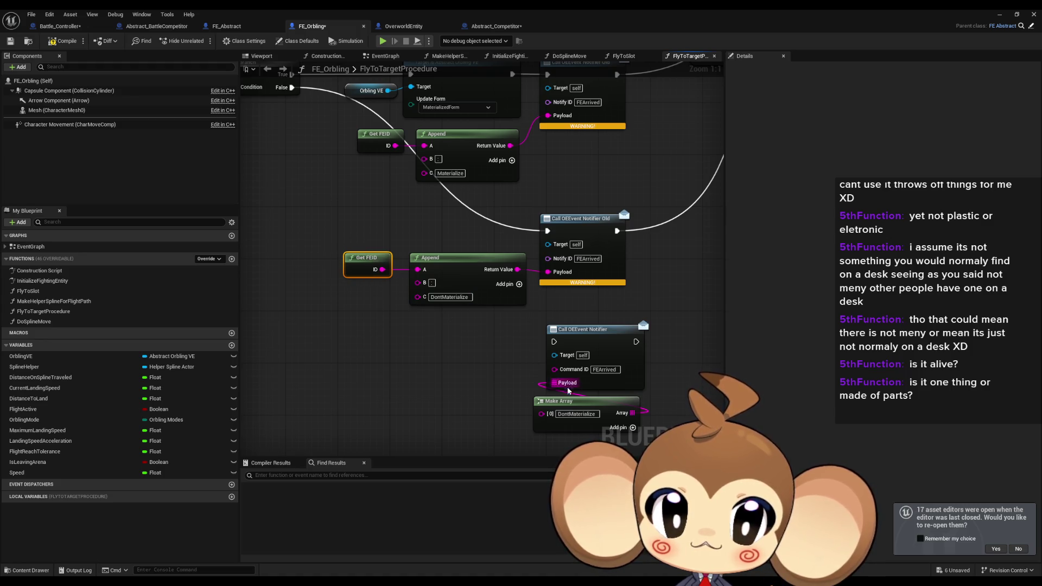
click(633, 428)
click(527, 423)
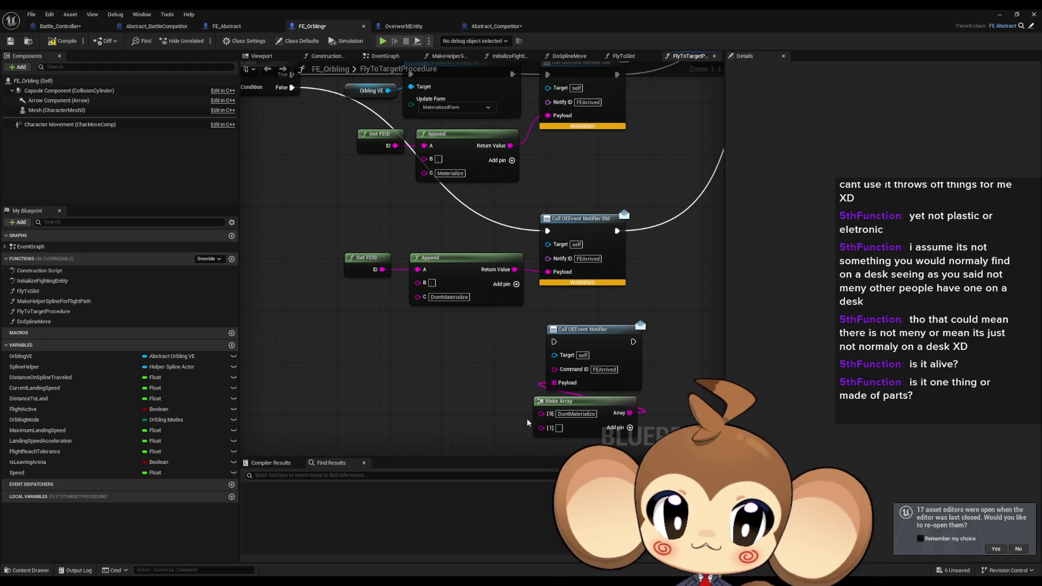
key(ctrl+v)
mouse_move(541, 414)
mouse_down()
mouse_move(493, 418)
mouse_move(502, 411)
mouse_up()
key(ctrl+c)
click(559, 427)
key(ctrl+v)
click(465, 409)
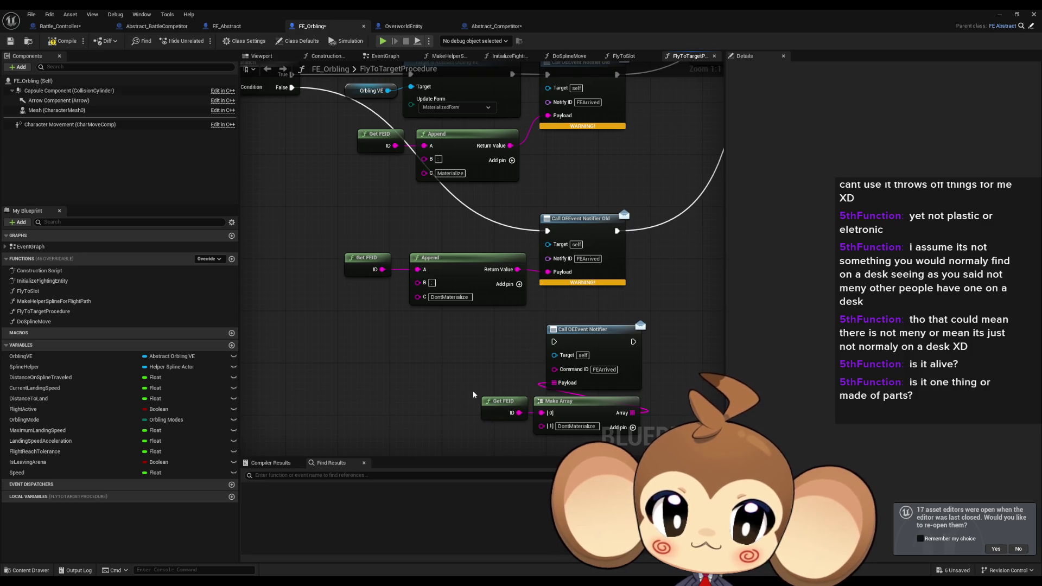
scroll(476, 377, down, 1)
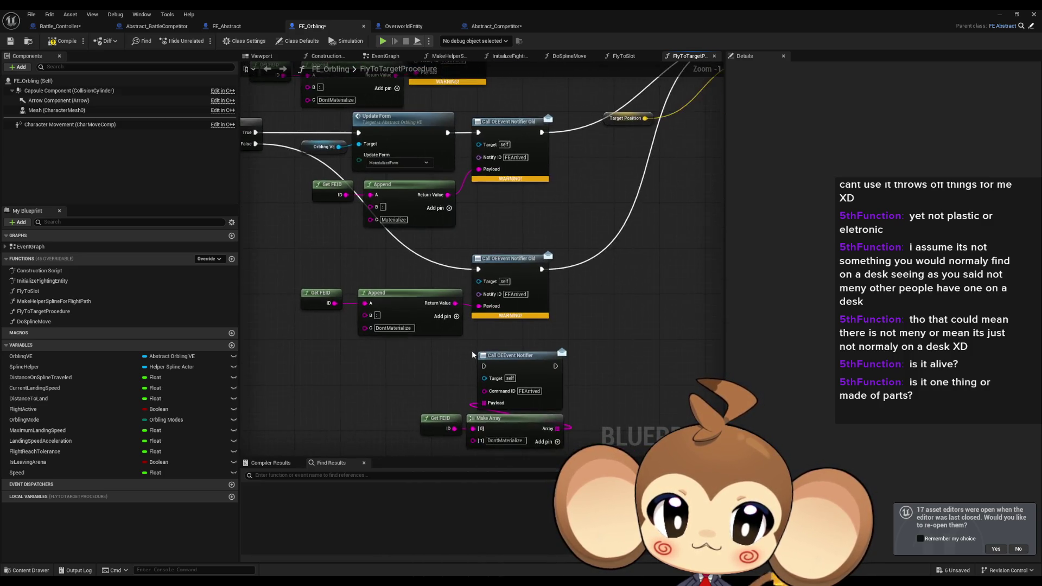
Delete the lower old notifier call and duplicate the new notifier group.
drag(550, 411, 612, 305)
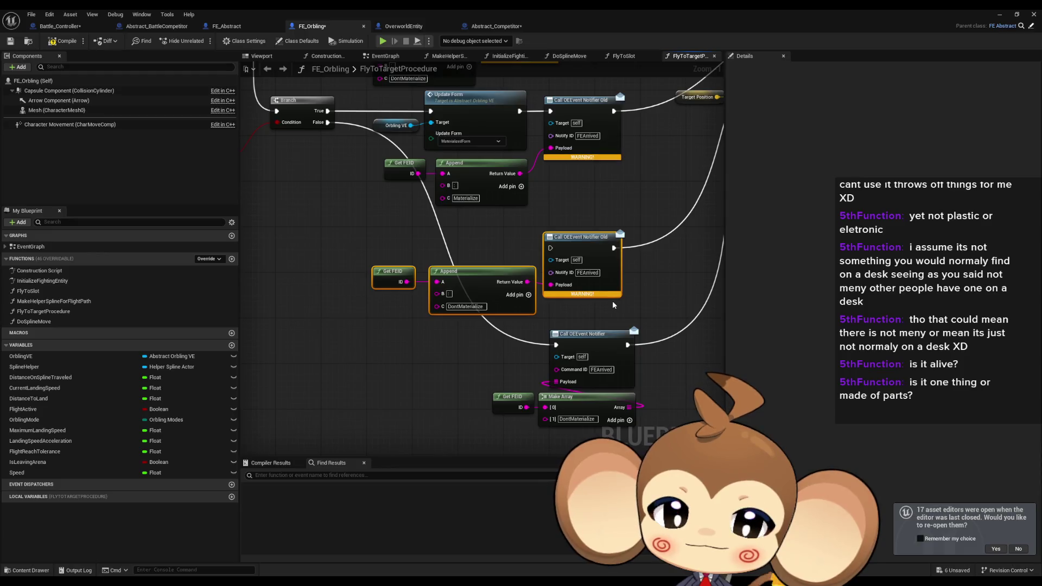
key(Delete)
drag(515, 434, 600, 235)
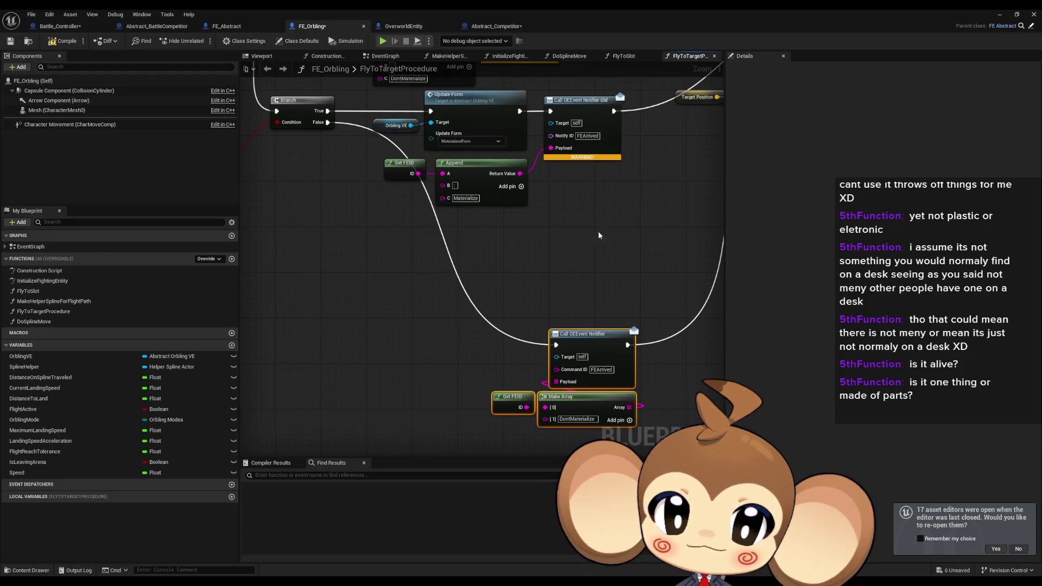
key(ctrl+c)
key(ctrl+v)
drag(467, 198, 423, 304)
Set the duplicate's element to Materialize and wire Update Form into that notifier call.
double_click(423, 304)
key(ctrl+c)
double_click(544, 378)
key(ctrl+v)
key(Return)
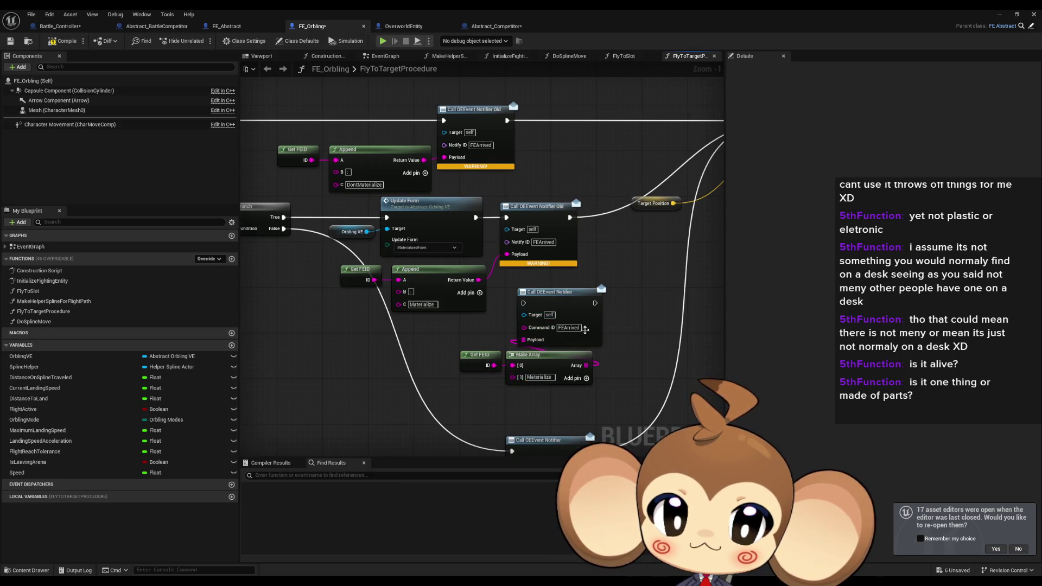
mouse_move(595, 303)
mouse_down()
mouse_move(543, 106)
mouse_move(728, 242)
mouse_up()
mouse_move(536, 339)
mouse_down()
mouse_move(356, 321)
mouse_move(347, 285)
mouse_move(488, 255)
mouse_up()
click(549, 243)
Delete the middle old notifier call with its Get FEID and Append nodes, and tidy.
key(Delete)
drag(348, 297, 502, 352)
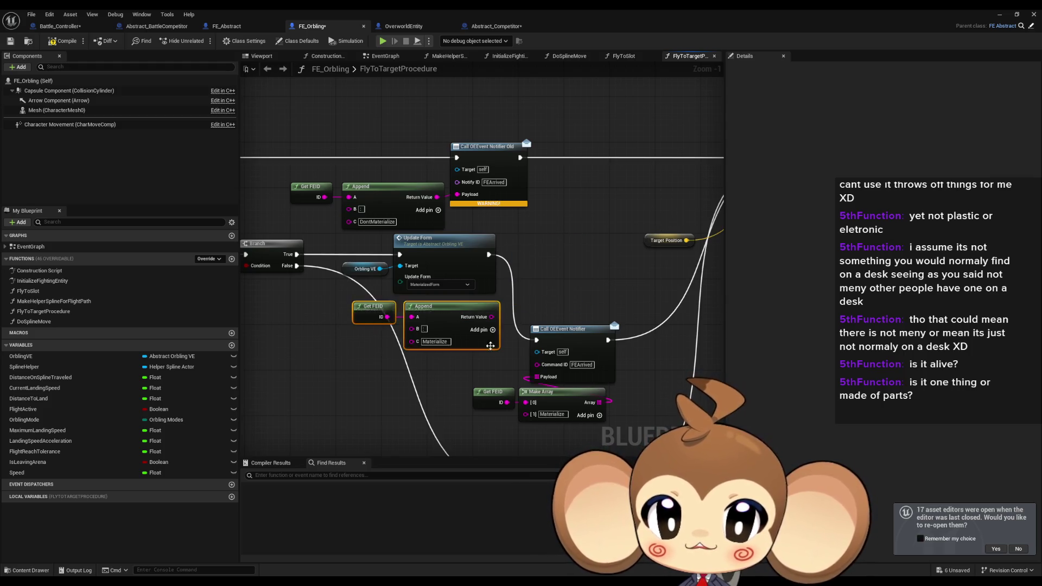
key(Delete)
drag(576, 336, 570, 251)
mouse_move(433, 362)
mouse_down()
mouse_move(580, 402)
mouse_move(580, 320)
mouse_up()
mouse_move(486, 86)
mouse_down()
mouse_move(511, 110)
mouse_move(525, 174)
mouse_up()
Paste another copy of the new notifier group and connect its output onward.
drag(542, 316, 657, 429)
key(ctrl+c)
key(ctrl+v)
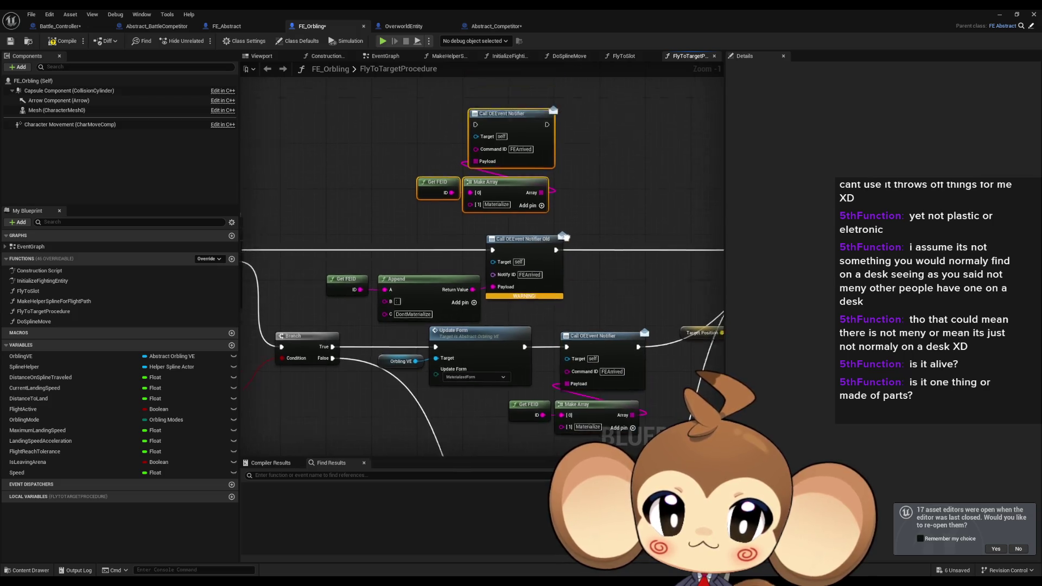
drag(564, 237, 567, 274)
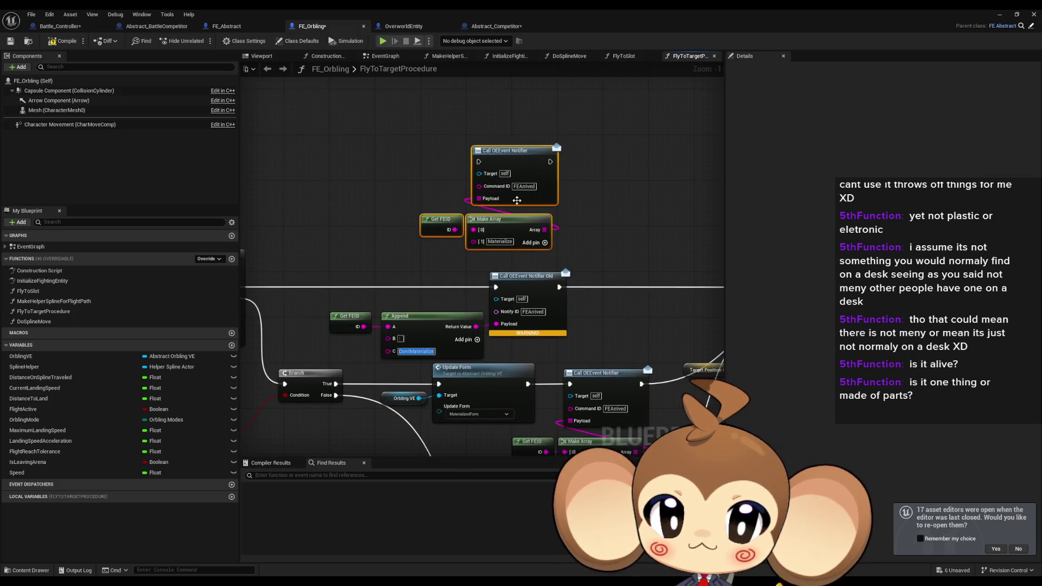
click(565, 233)
mouse_move(548, 164)
mouse_down()
mouse_move(489, 192)
mouse_move(547, 303)
mouse_up()
drag(488, 283, 577, 284)
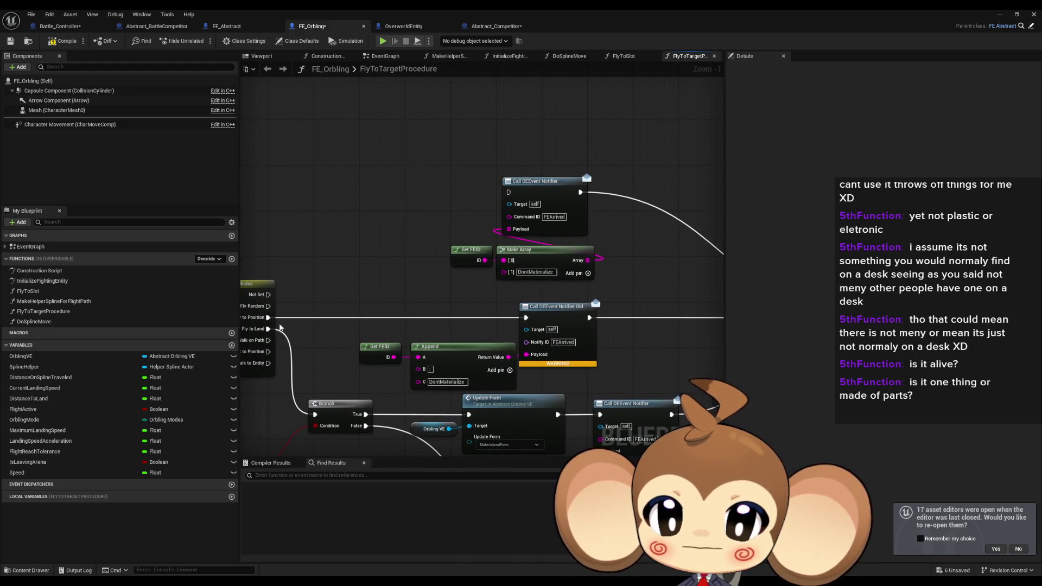
Route the position case to the new notifier, delete the last old call, and switch to Paint.
drag(268, 317, 508, 192)
drag(365, 292, 567, 371)
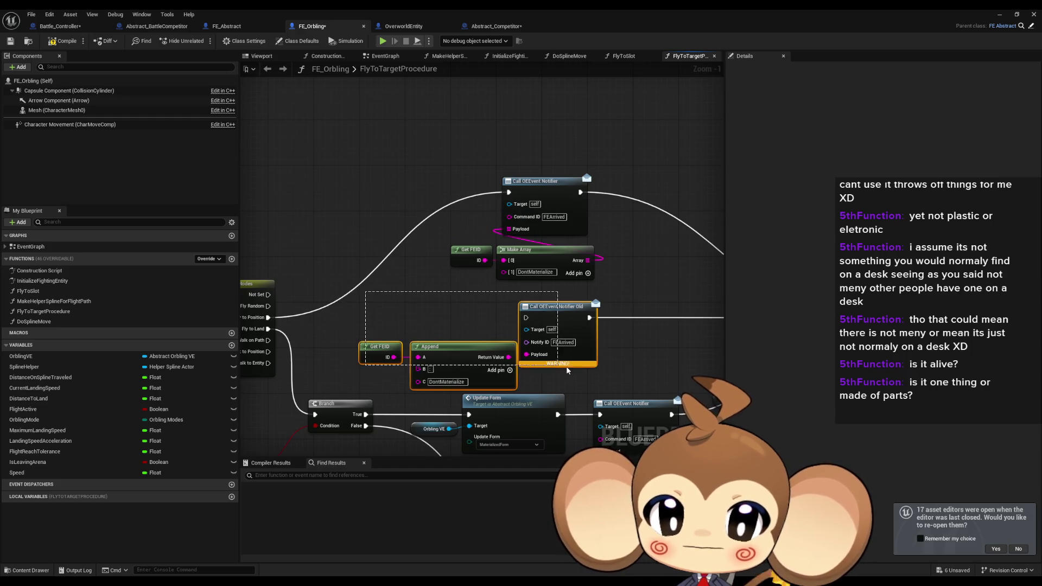
key(Delete)
drag(439, 163, 597, 285)
mouse_move(544, 194)
mouse_down()
mouse_move(582, 307)
mouse_move(597, 317)
mouse_up()
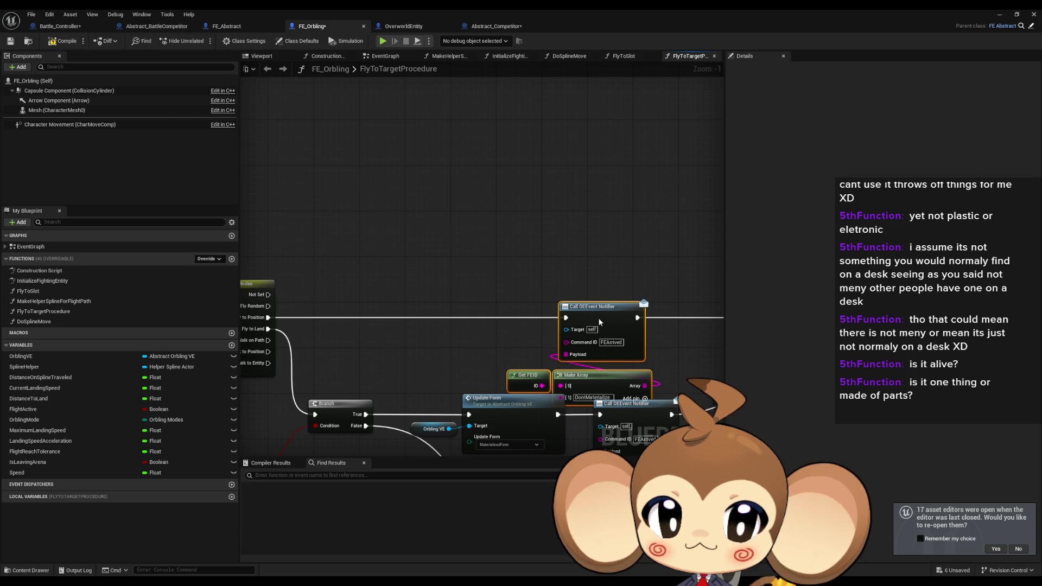
click(507, 251)
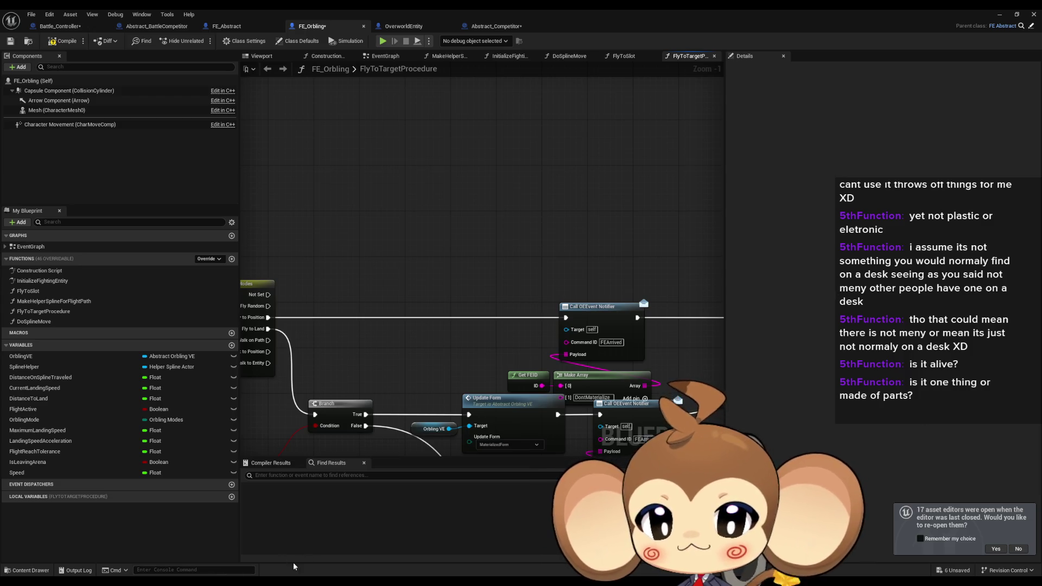
key(alt+Tab)
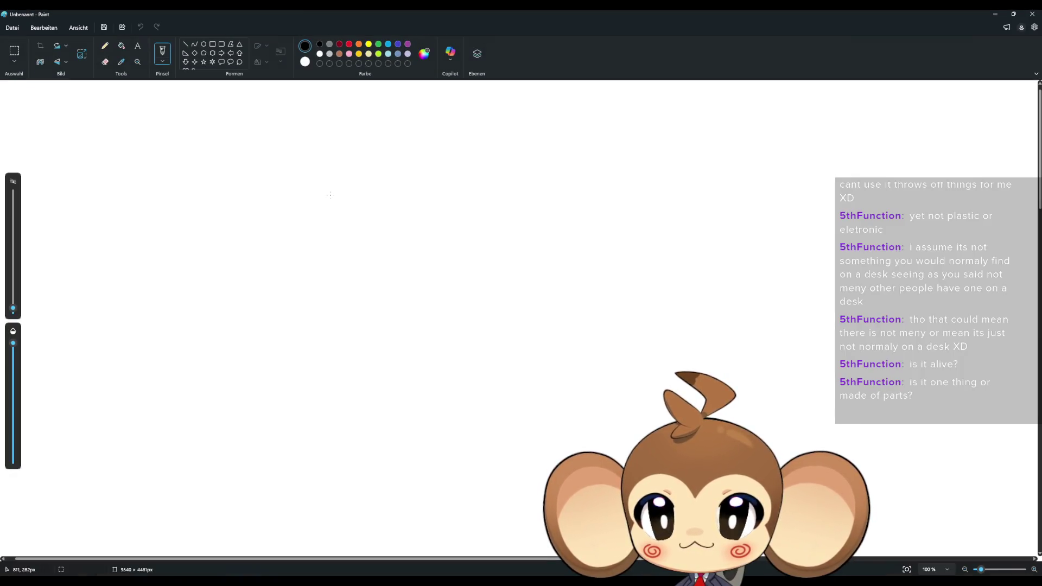
With a slightly thicker pencil, draw the monkey's eye arches, mouth curve and head outline in black.
click(104, 46)
drag(17, 315, 16, 307)
mouse_move(394, 262)
mouse_down()
mouse_move(440, 261)
mouse_move(472, 234)
mouse_move(500, 263)
mouse_up()
mouse_move(388, 306)
mouse_down()
mouse_move(440, 318)
mouse_move(522, 312)
mouse_up()
mouse_move(481, 193)
mouse_down()
mouse_move(446, 190)
mouse_move(345, 252)
mouse_move(364, 347)
mouse_move(452, 369)
mouse_move(533, 348)
mouse_move(548, 258)
mouse_move(486, 191)
mouse_move(461, 184)
mouse_move(498, 155)
mouse_move(457, 133)
mouse_up()
click(458, 140)
Add both ears and the left and right face outlines to the monkey sketch.
mouse_move(546, 251)
mouse_down()
mouse_move(610, 293)
mouse_move(555, 286)
mouse_up()
mouse_move(535, 217)
mouse_down()
mouse_move(649, 313)
mouse_move(555, 307)
mouse_up()
mouse_move(352, 241)
mouse_down()
mouse_move(303, 213)
mouse_move(339, 298)
mouse_up()
mouse_move(370, 219)
mouse_down()
mouse_move(220, 196)
mouse_move(297, 332)
mouse_move(343, 321)
mouse_up()
drag(448, 234, 345, 291)
mouse_move(448, 233)
mouse_down()
mouse_move(530, 239)
mouse_move(549, 310)
mouse_up()
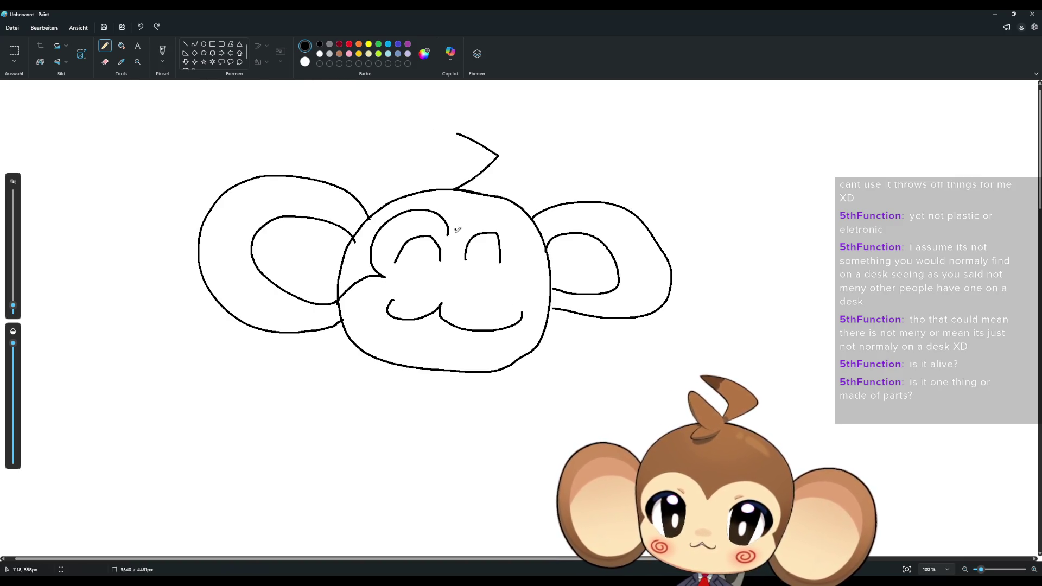
mouse_move(448, 234)
mouse_down()
mouse_move(530, 237)
mouse_move(520, 263)
mouse_move(551, 296)
mouse_up()
Draw dark-red spirals on both cheeks.
click(339, 44)
mouse_move(385, 283)
mouse_down()
mouse_move(368, 298)
mouse_move(388, 292)
mouse_move(380, 296)
mouse_up()
mouse_move(519, 284)
mouse_down()
mouse_move(534, 281)
mouse_move(521, 290)
mouse_move(531, 293)
mouse_up()
Write the letters BRB in black beneath the monkey face.
click(321, 44)
mouse_move(139, 340)
mouse_down()
mouse_move(163, 407)
mouse_move(112, 430)
mouse_up()
drag(206, 345, 193, 412)
drag(204, 380, 241, 434)
drag(287, 360, 268, 407)
mouse_move(288, 359)
mouse_down()
mouse_move(323, 366)
mouse_move(201, 404)
mouse_up()
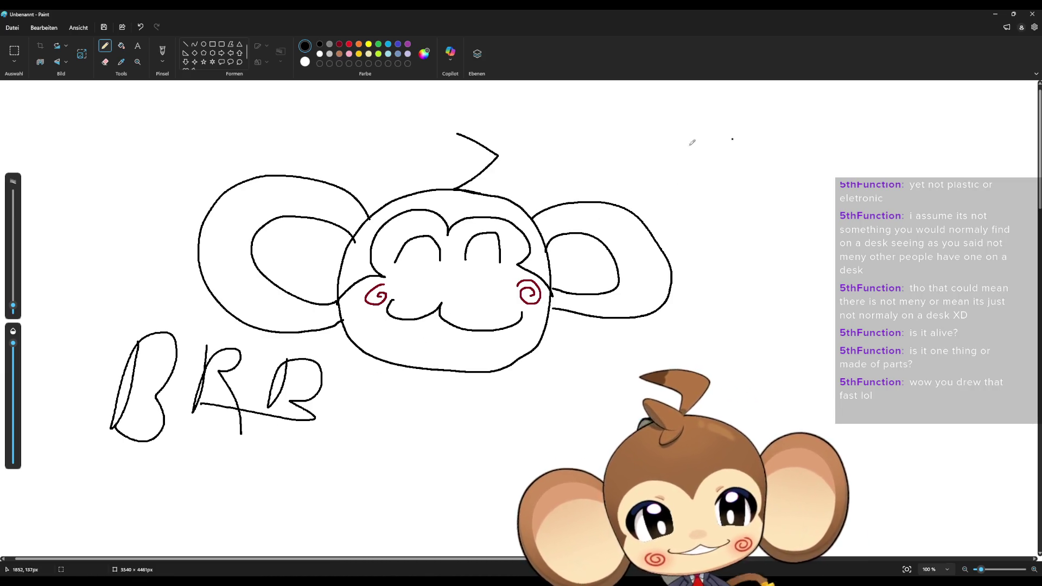
Close the Paint window holding the monkey sketch.
click(1030, 18)
Discard the Paint drawing unsaved and minimize the FE_Orbling Blueprint.
click(529, 319)
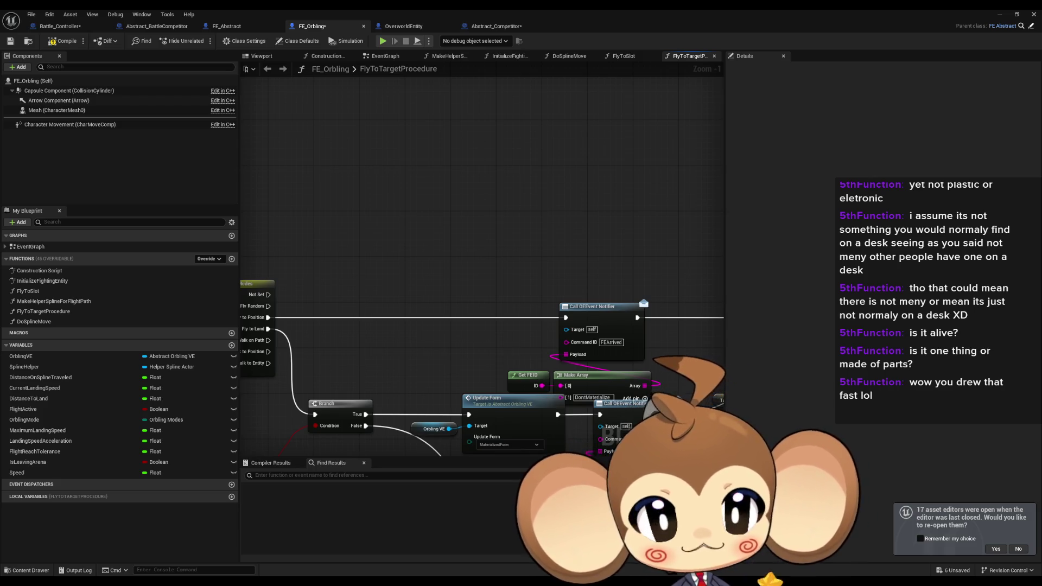
scroll(689, 317, down, 4)
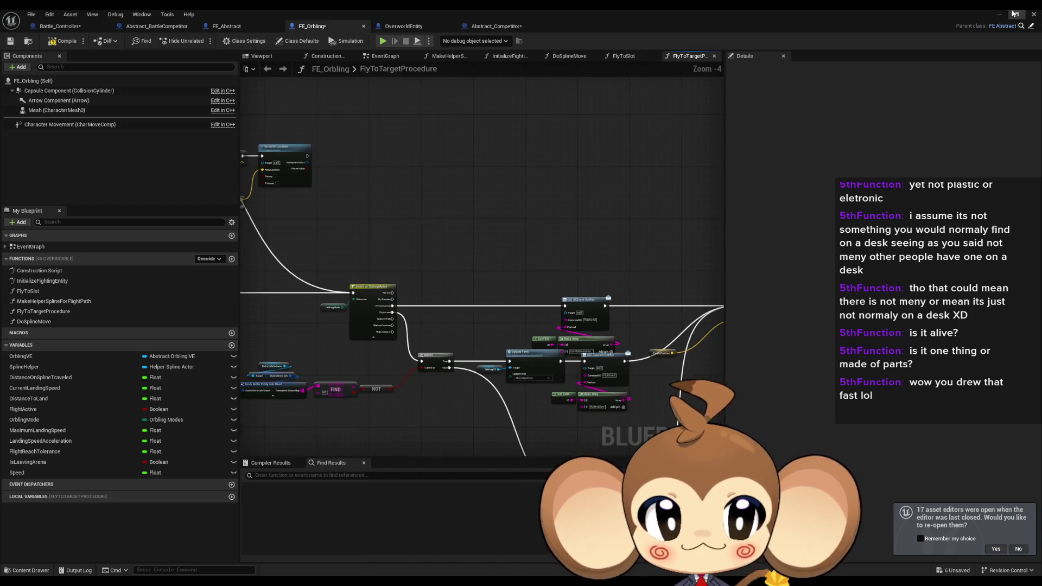
click(999, 14)
Play the battle test level, stop it with Esc, and switch to Abstract_BattleCompetitor.
click(201, 41)
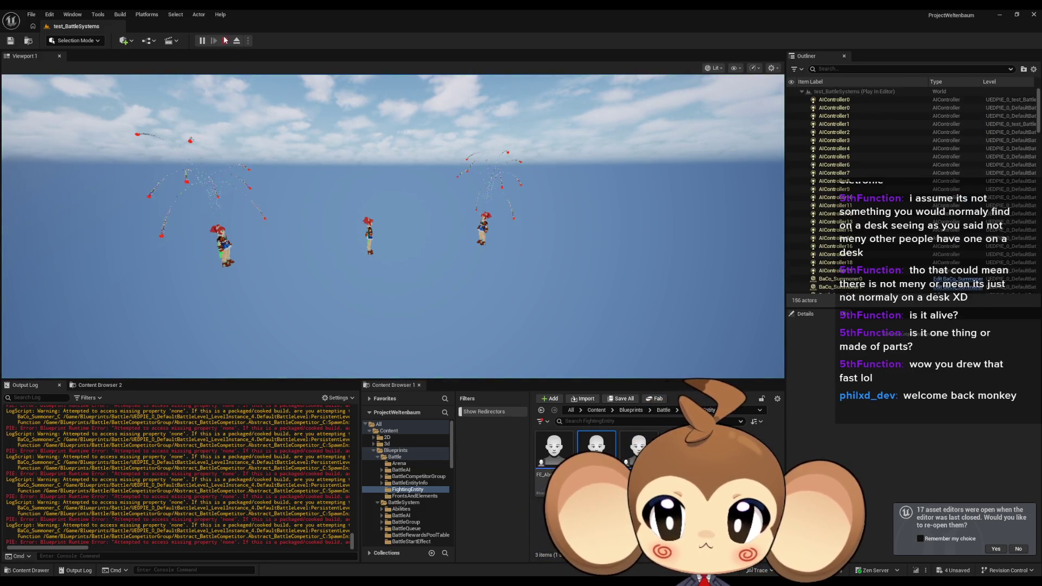
key(Escape)
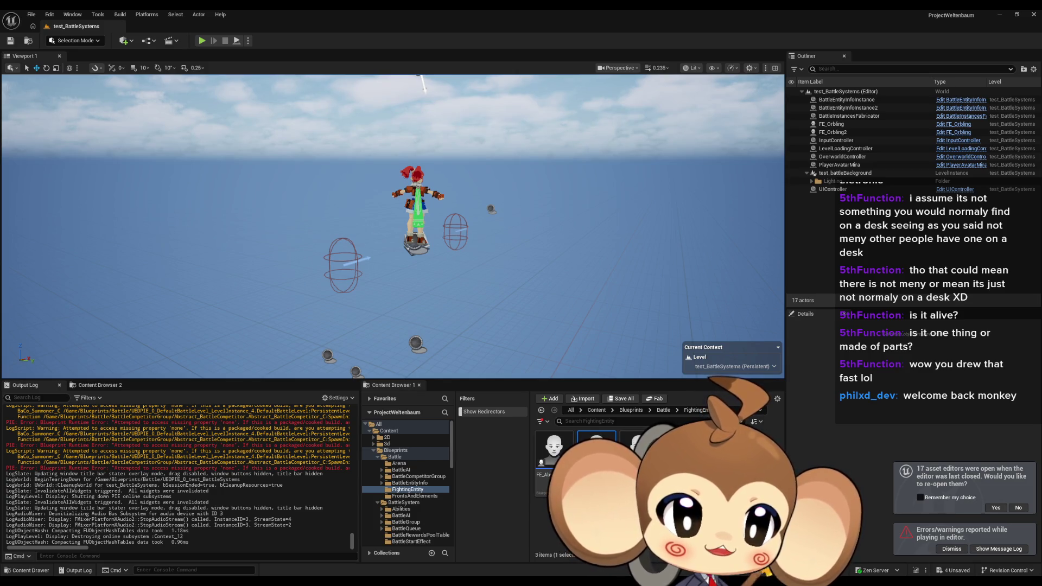
key(alt+Tab)
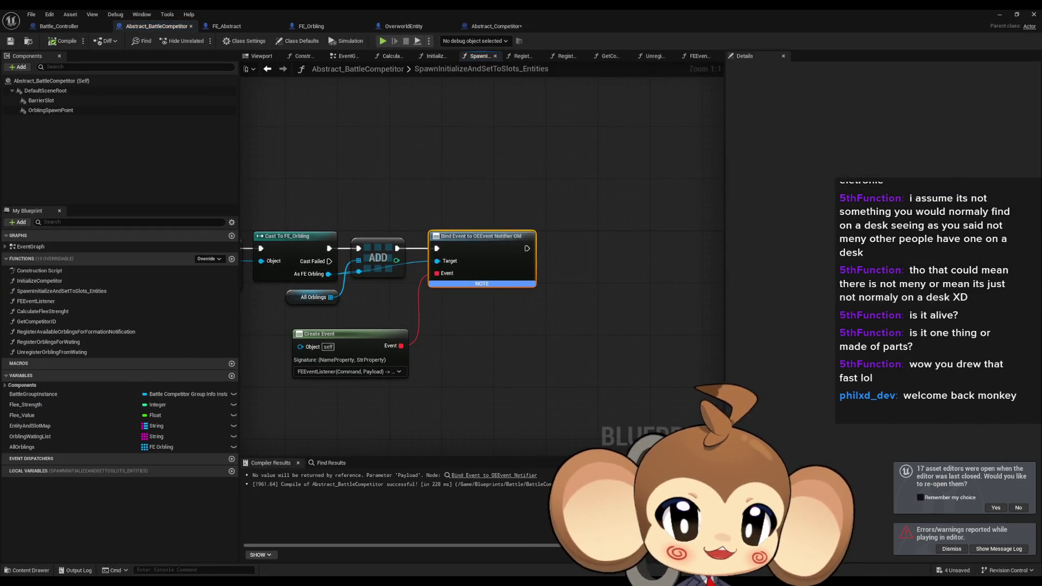
From As FE Orbling, add a Bind Event to OEEvent Notifier node via 'oe eve bind'.
drag(543, 389, 643, 381)
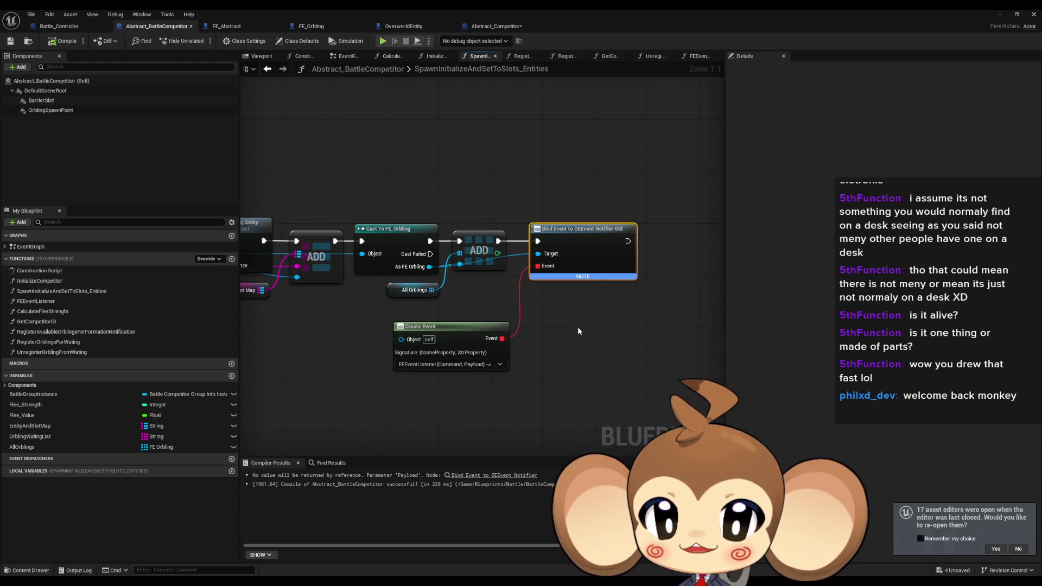
drag(496, 311, 525, 322)
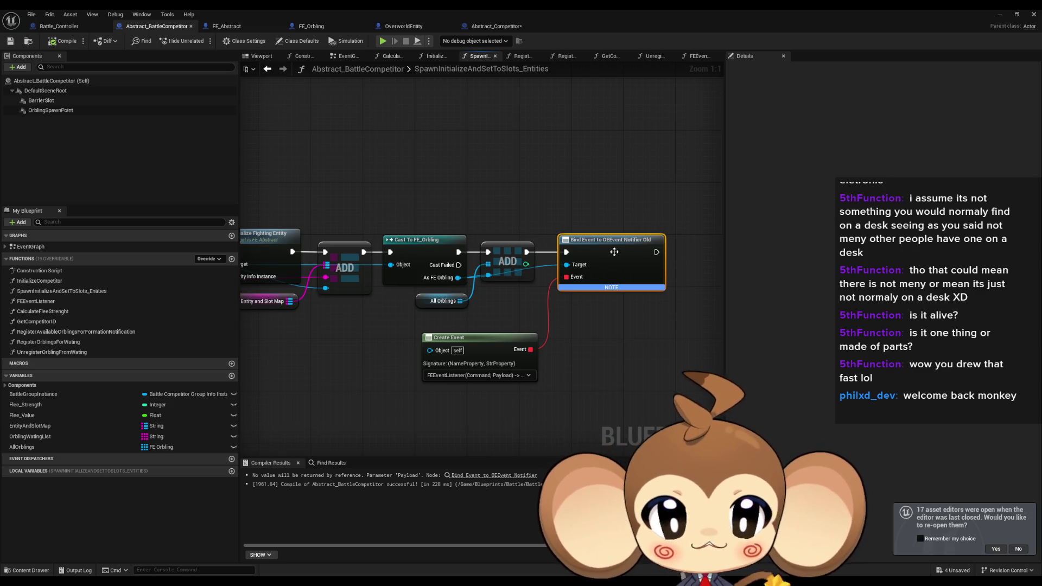
mouse_move(458, 277)
mouse_down()
mouse_move(513, 309)
mouse_move(596, 325)
mouse_up()
scroll(596, 325, down, 10)
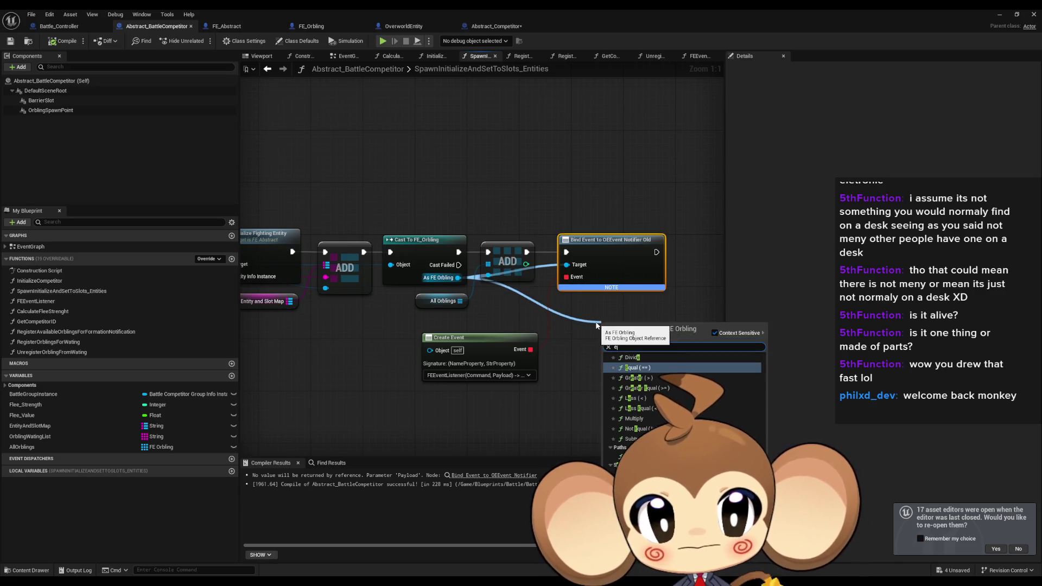
text(oe eve bind)
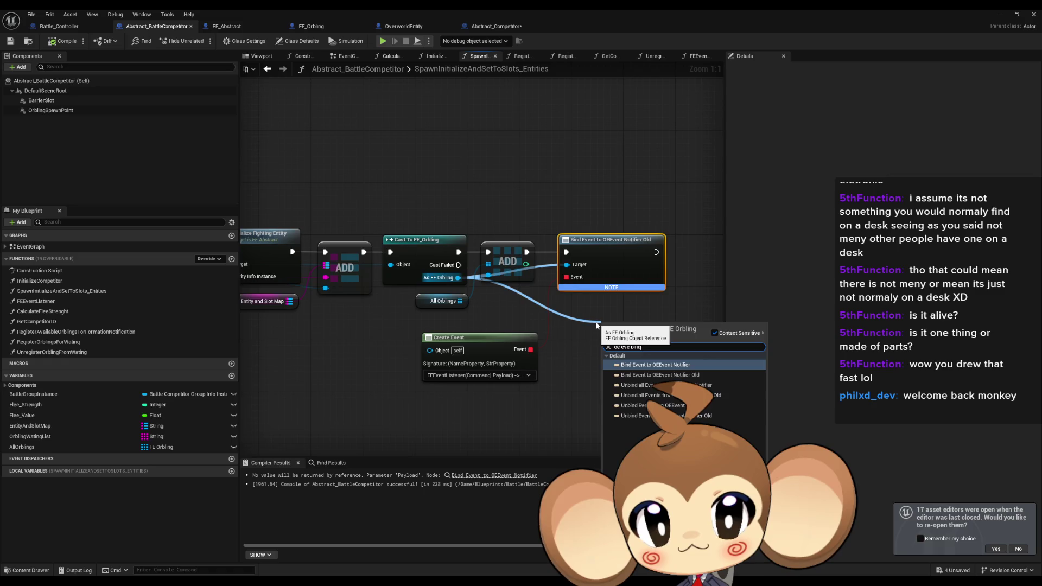
key(Return)
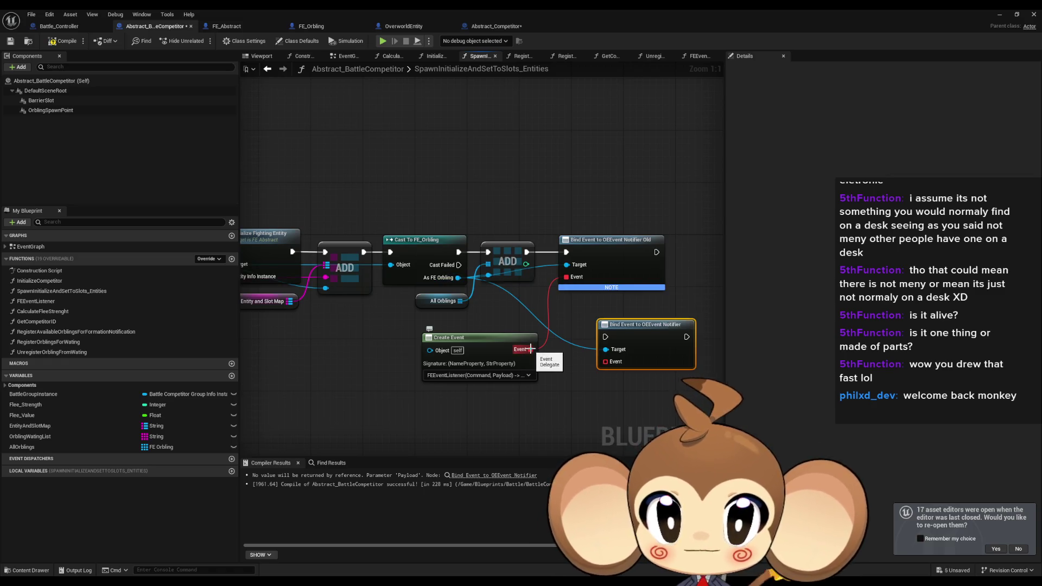
Rewire Create Event (FEEventListener) to the new node, delete the Old binding, and play the test.
alt+click(528, 349)
mouse_move(492, 349)
mouse_down()
mouse_move(605, 361)
mouse_move(555, 262)
mouse_move(526, 251)
mouse_up()
click(611, 239)
key(Delete)
mouse_move(637, 335)
mouse_down()
mouse_move(542, 255)
mouse_move(591, 249)
mouse_up()
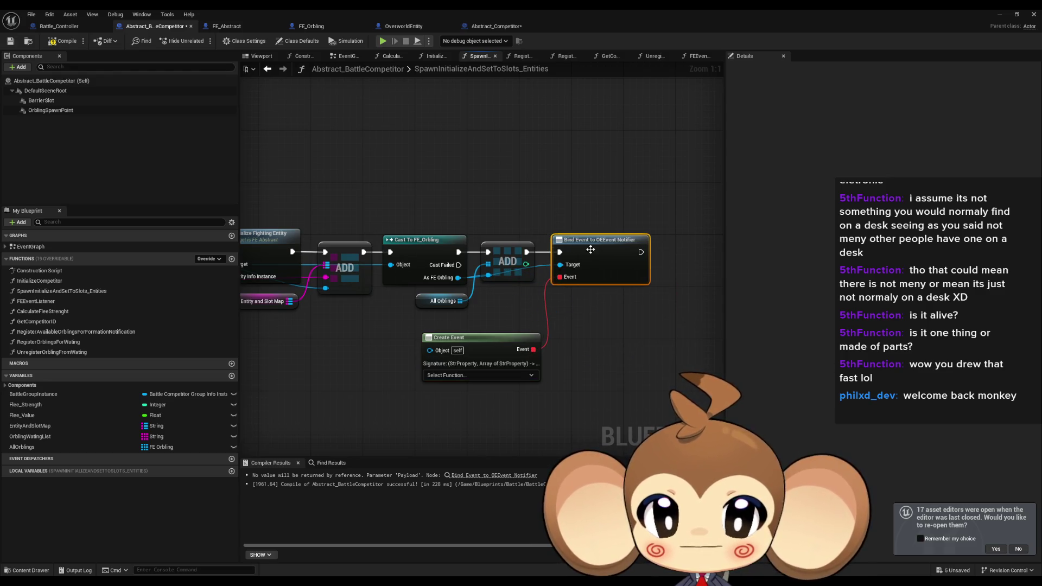
click(454, 421)
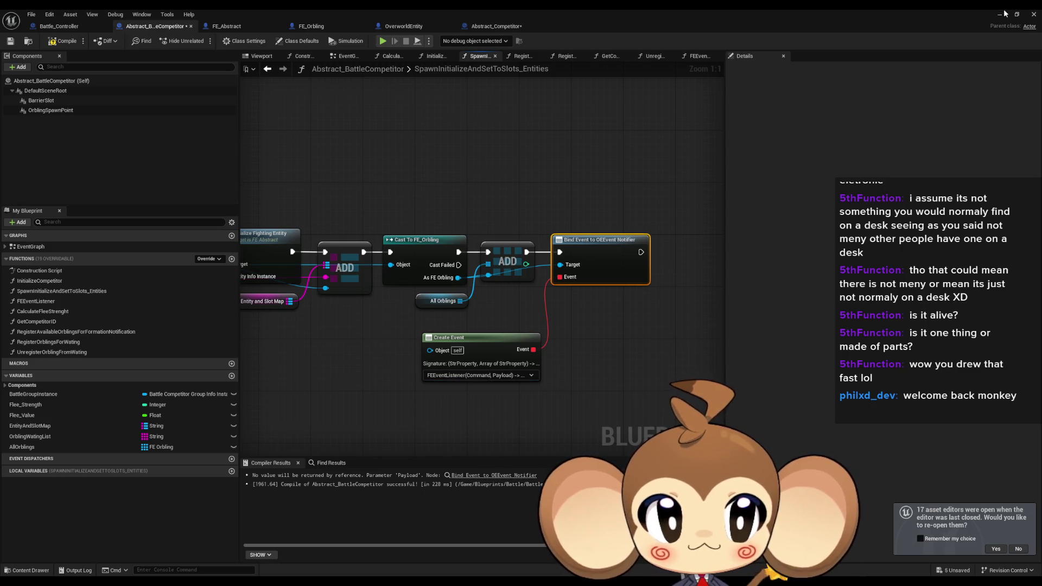
click(1003, 13)
click(202, 40)
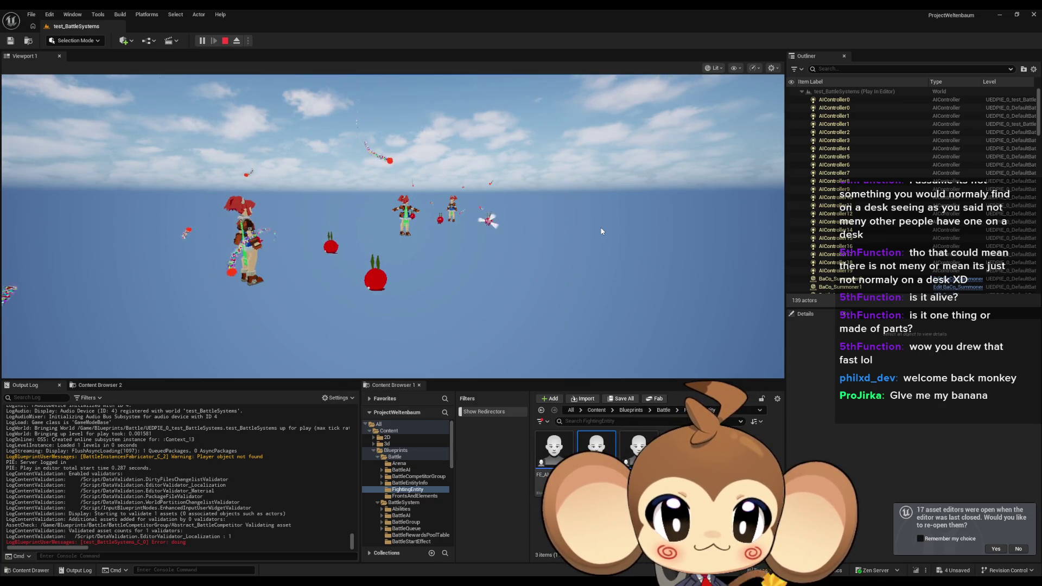
Watch the orblings fly in the viewport, eject from the player, then stop the session.
click(601, 231)
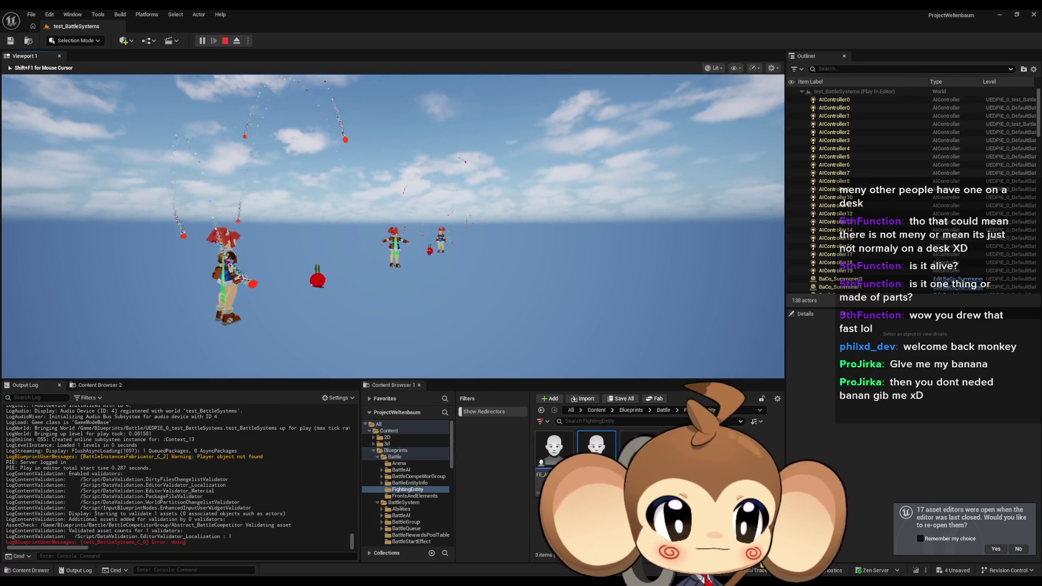
key(shift+F1)
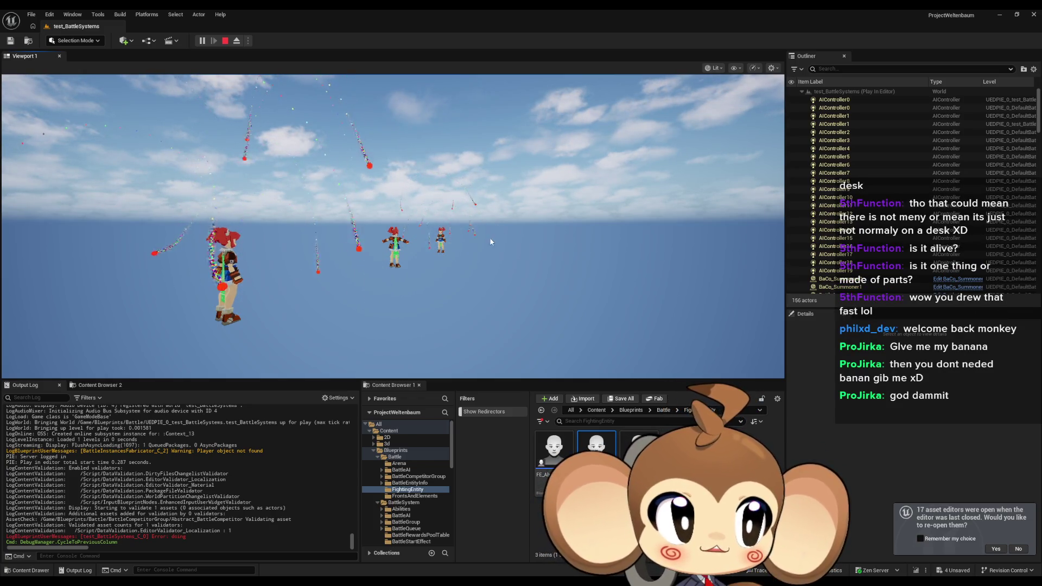
click(438, 272)
key(shift+F1)
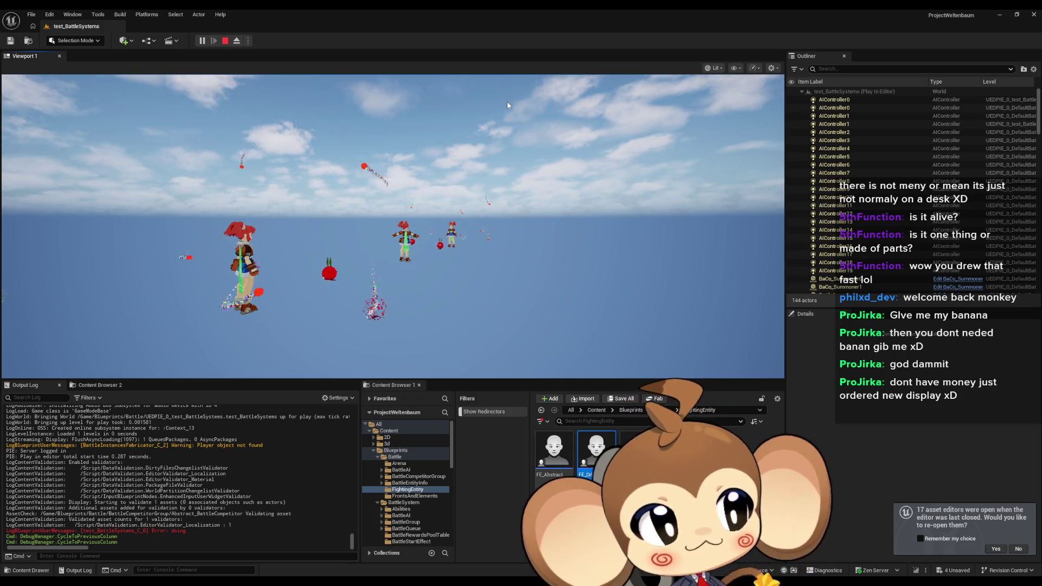
click(237, 41)
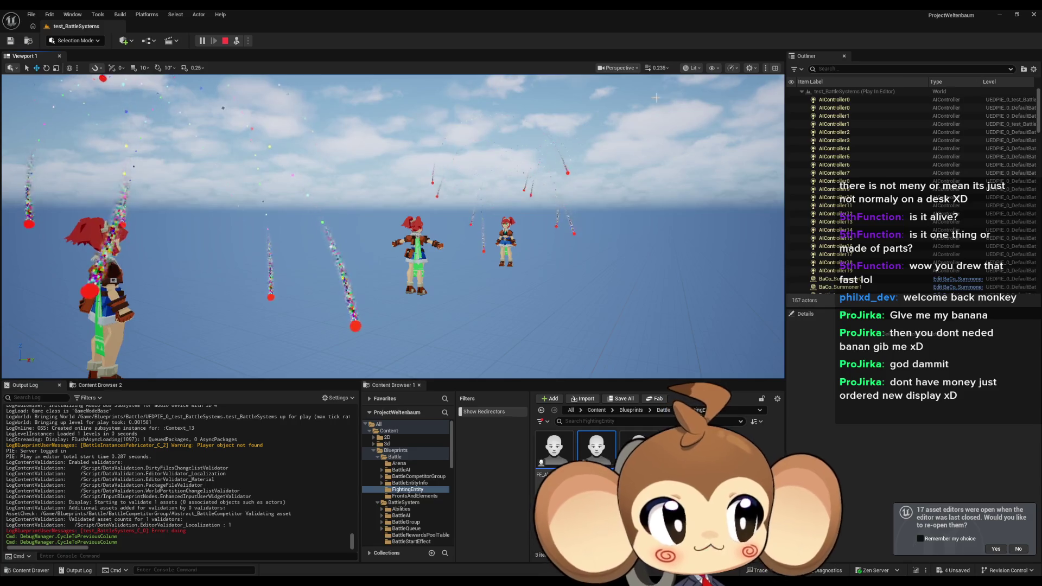
click(225, 41)
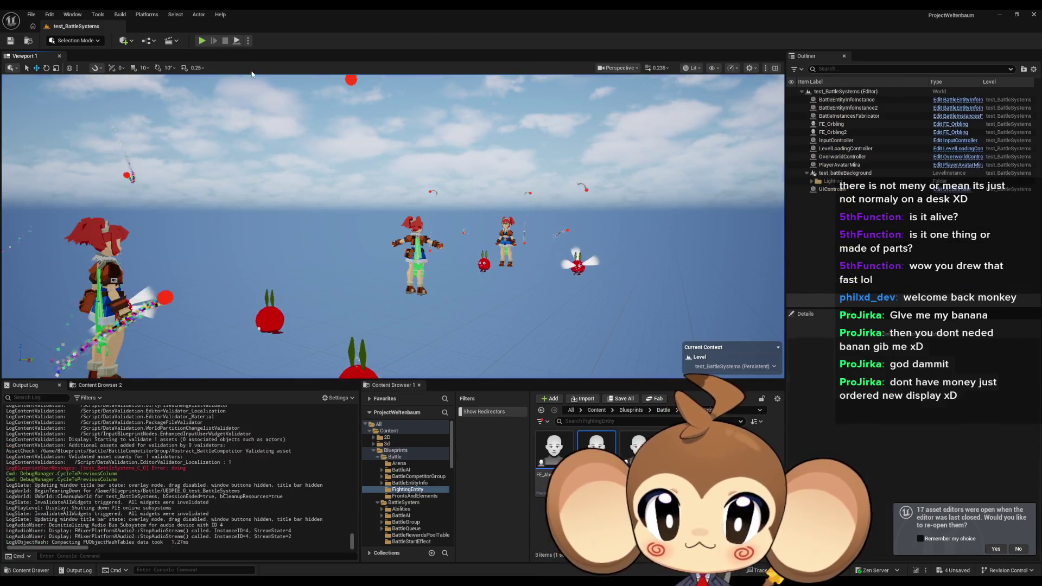
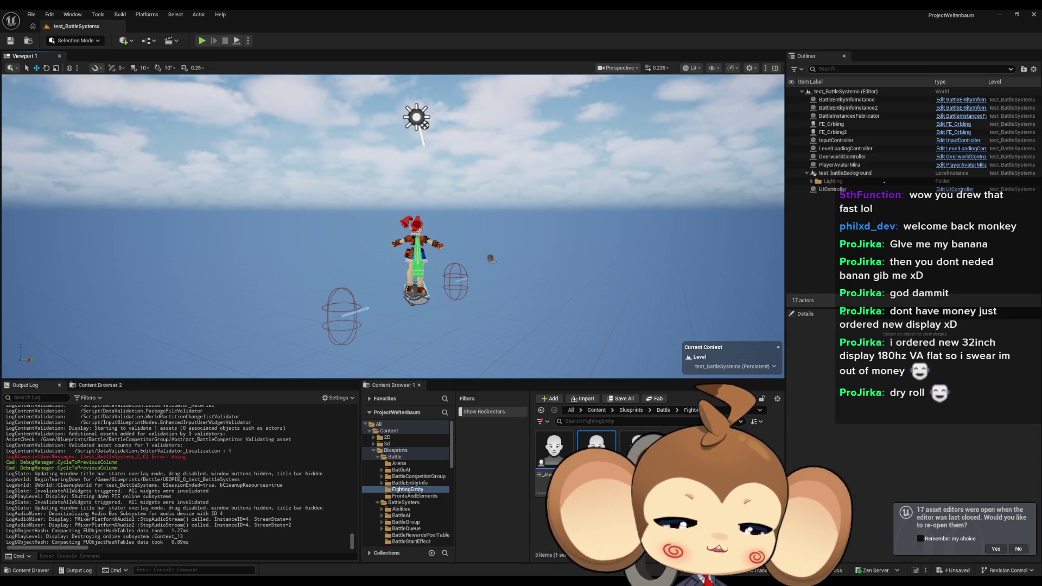
Bring up the Abstract_BattleCompetitor editor and open its UnregisterOrblingFromWating function graph.
mouse_move(500, 549)
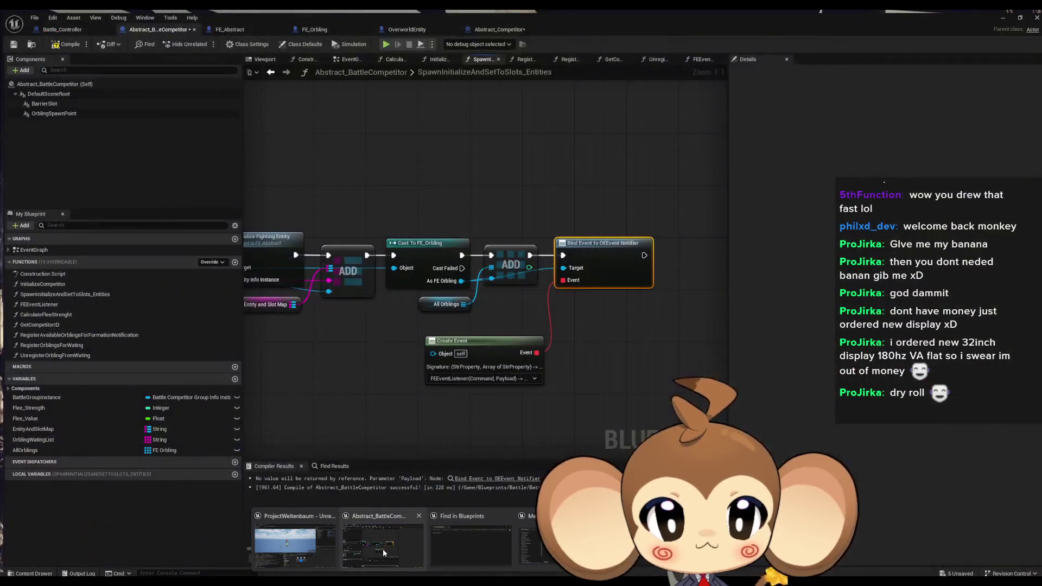
click(383, 548)
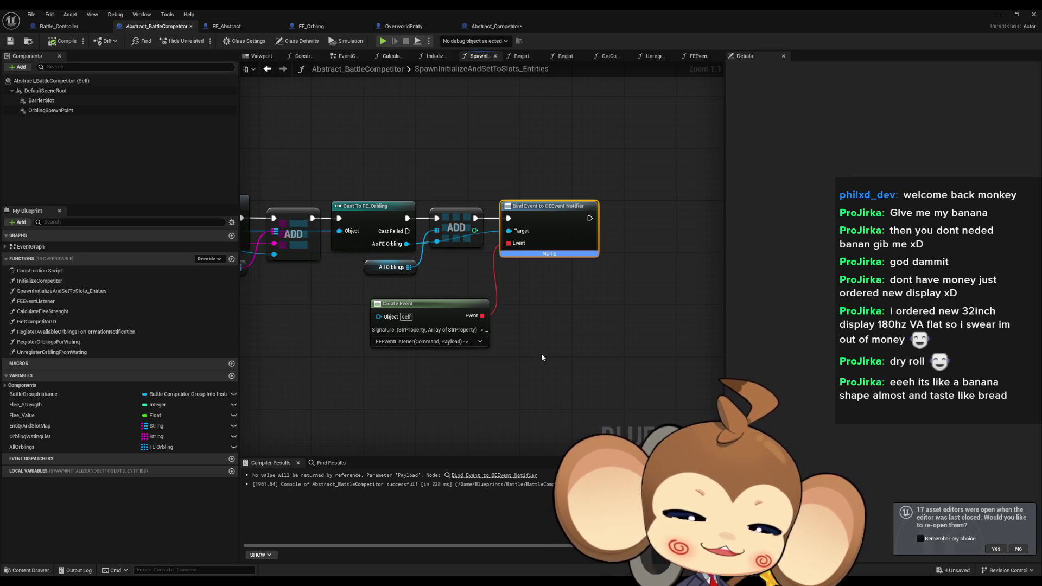
drag(541, 357, 586, 352)
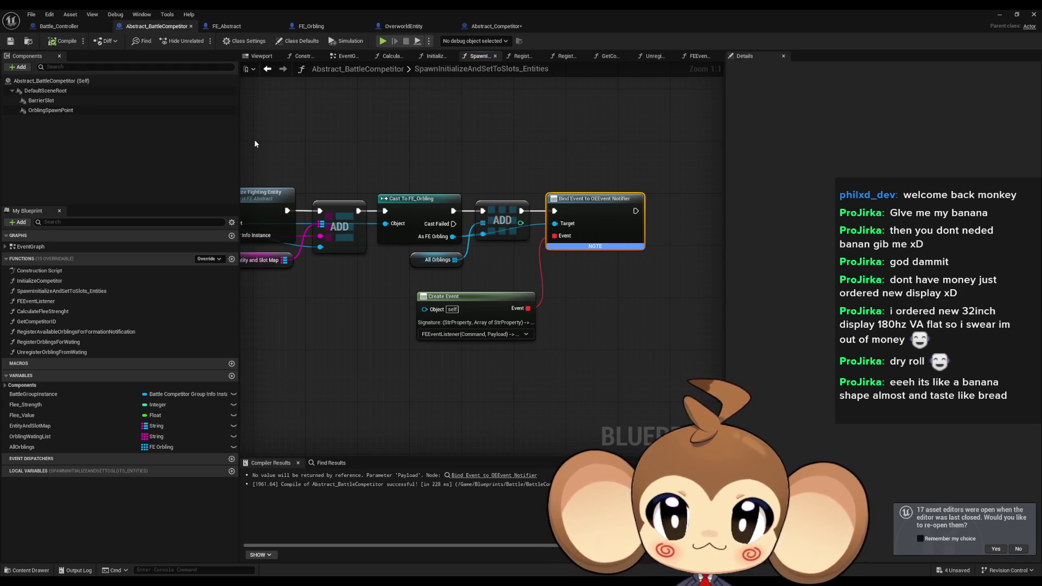
double_click(39, 352)
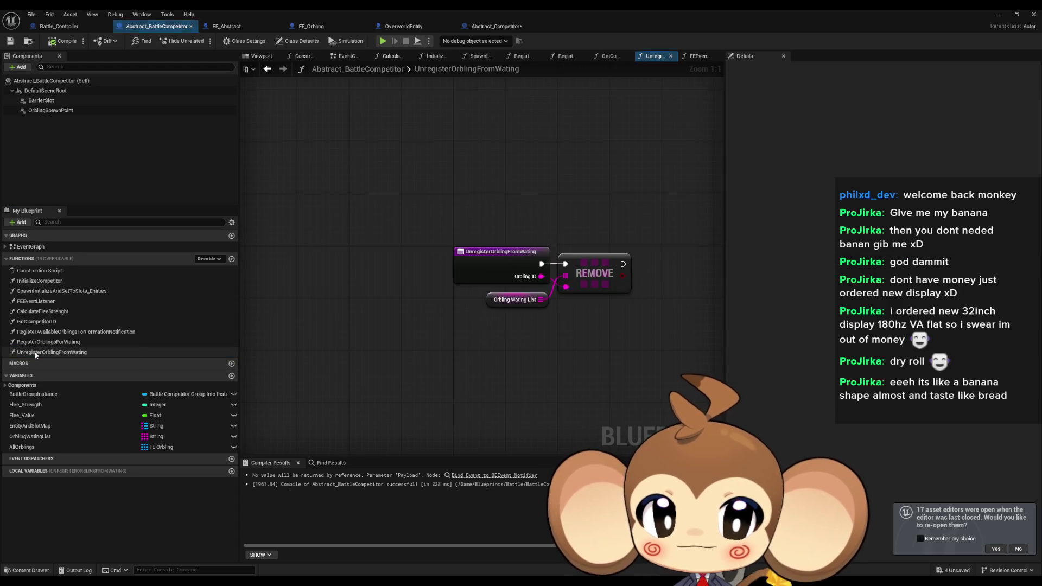
Find references to RegisterAvailableOrblingsForFormationNotification by class member.
click(597, 271)
key(Home)
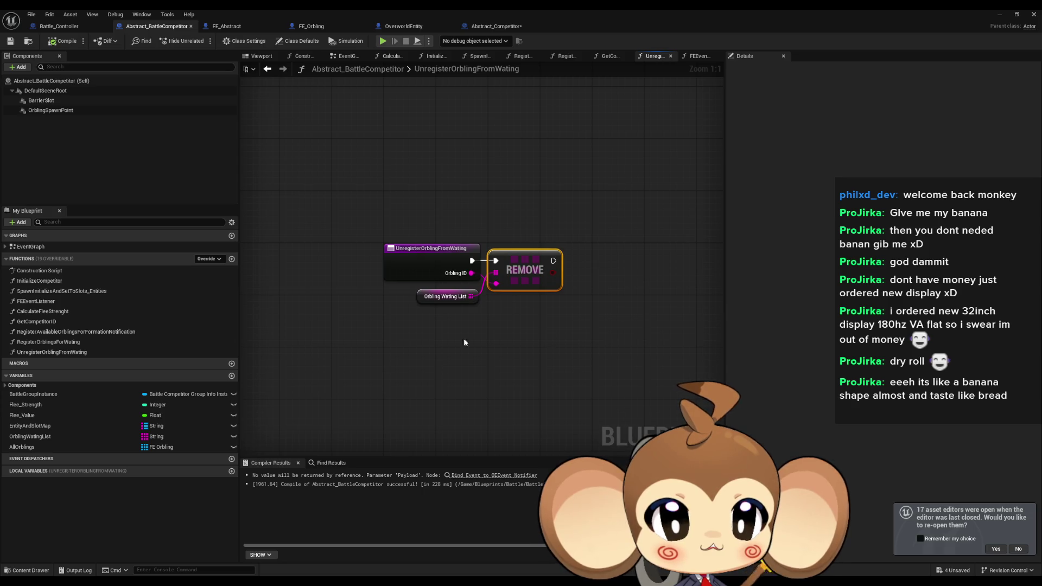
right_click(84, 334)
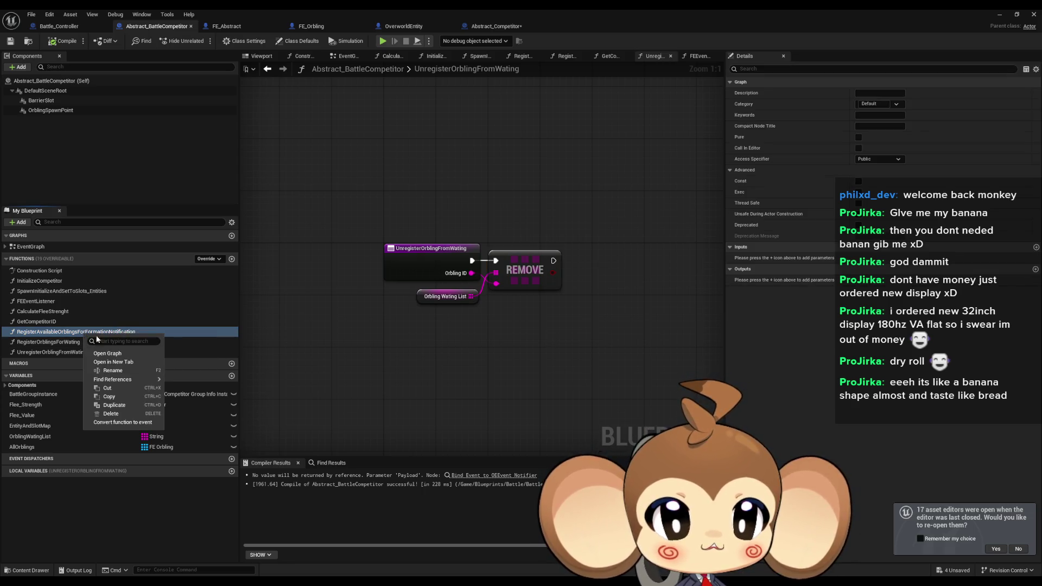
mouse_move(131, 380)
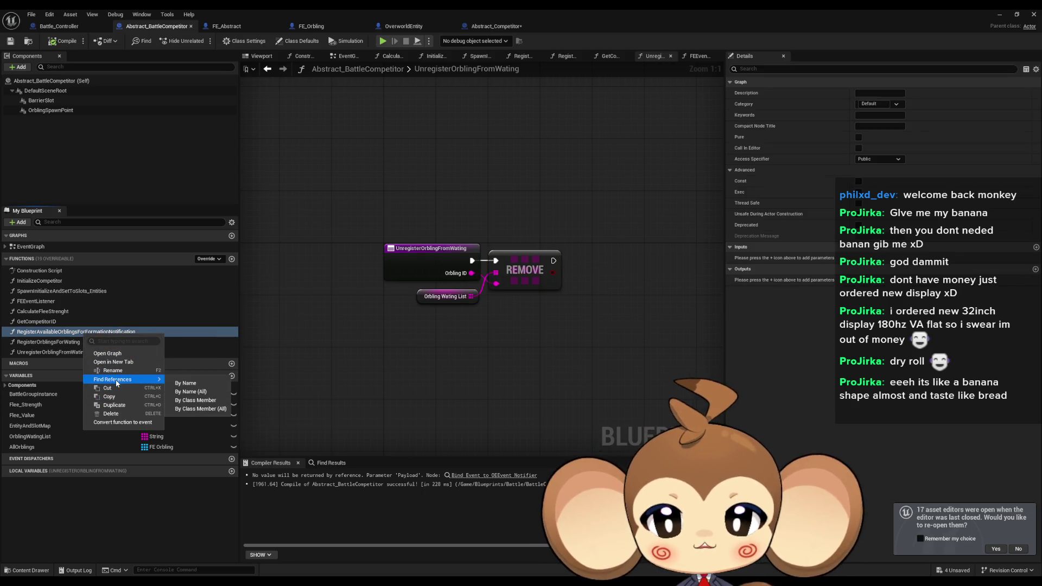
click(195, 401)
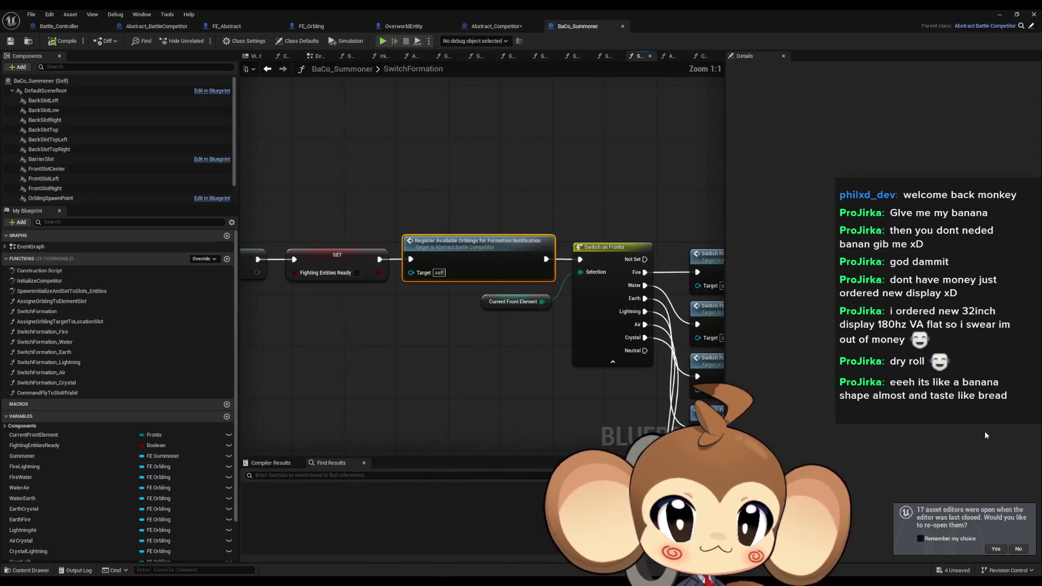
Inspect the BaCo_Summoner SwitchFormation reference, then return to UnregisterOrblingFromWating.
drag(568, 392, 768, 396)
drag(722, 272, 543, 272)
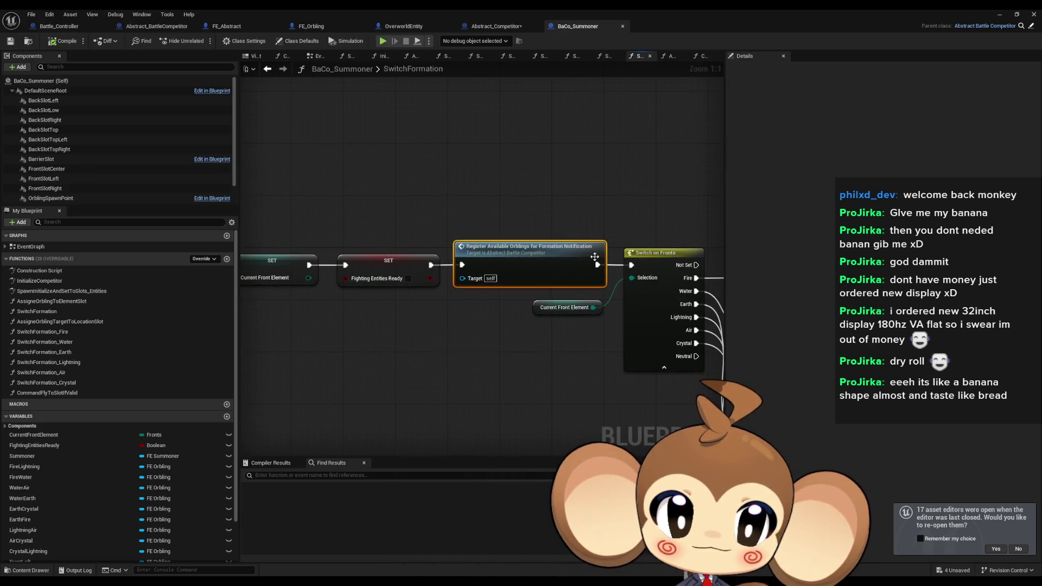
double_click(524, 248)
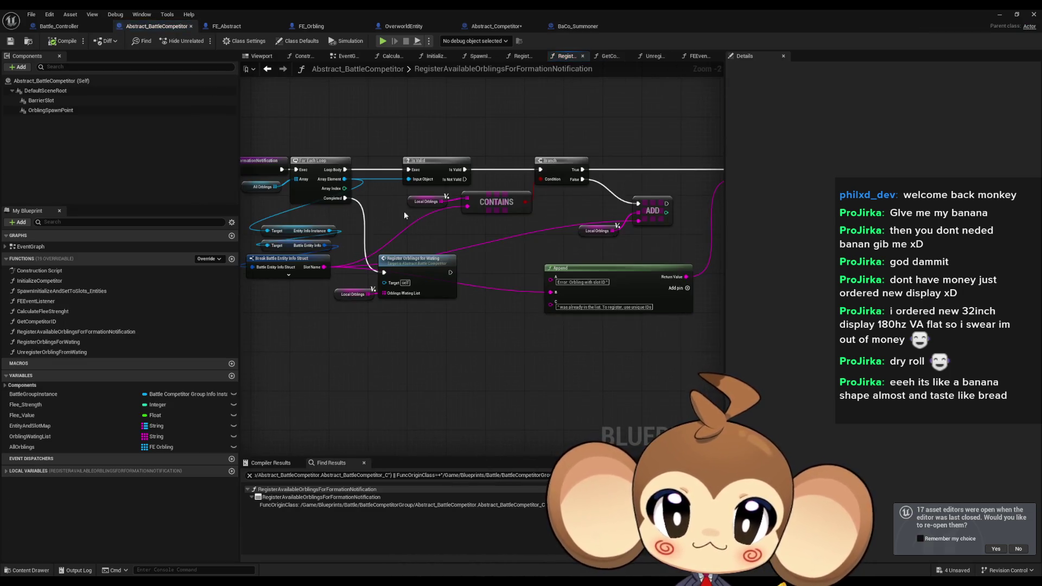
double_click(84, 352)
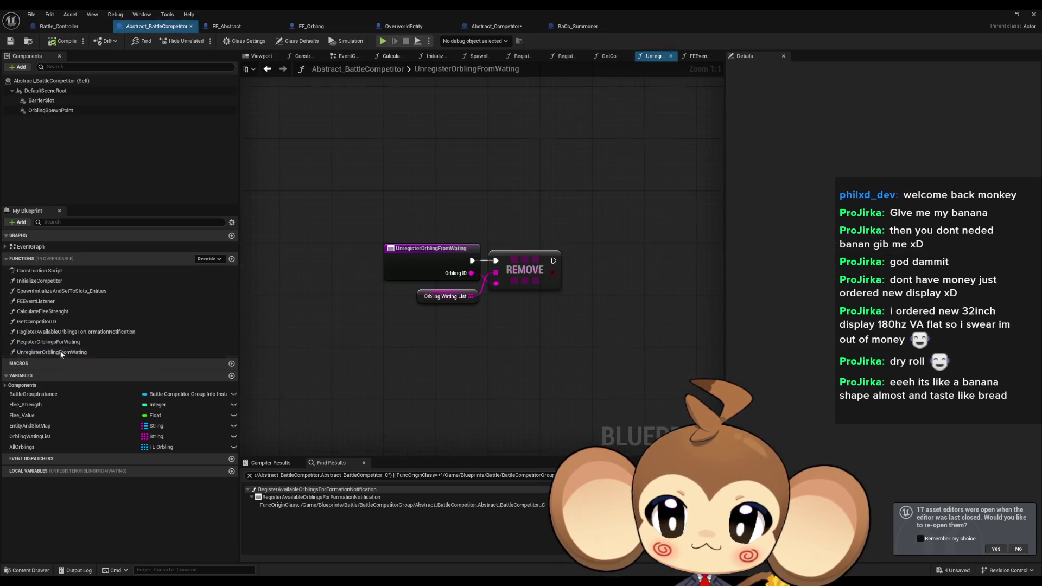
Wire a Print String node after REMOVE, then play the level to test it.
mouse_move(423, 263)
mouse_down()
mouse_move(463, 268)
mouse_move(341, 275)
mouse_up()
text(print)
key(Return)
click(1007, 17)
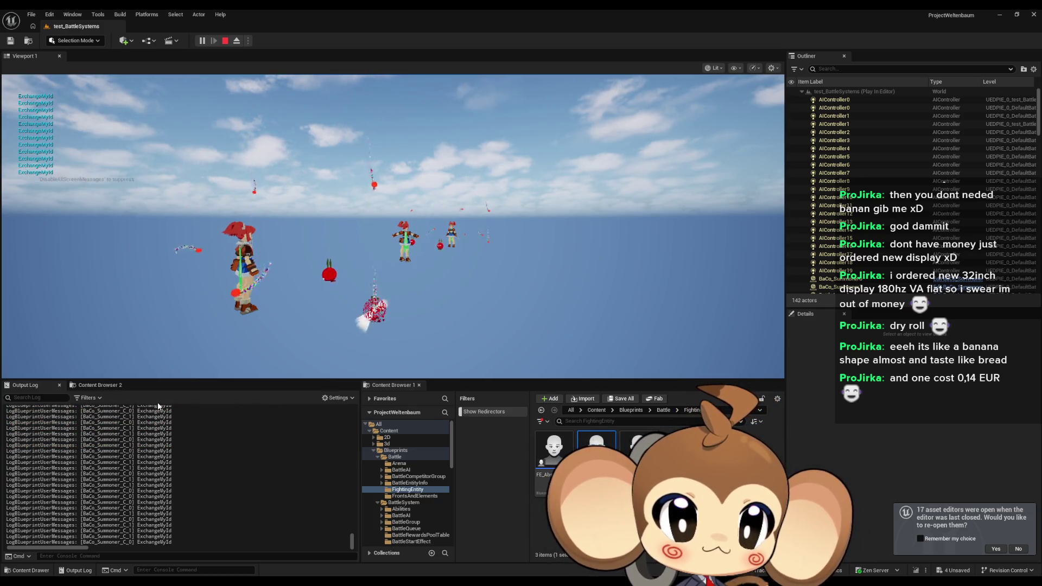
Stop the play session and bring the Abstract_BattleCompetitor Blueprint editor back.
click(225, 41)
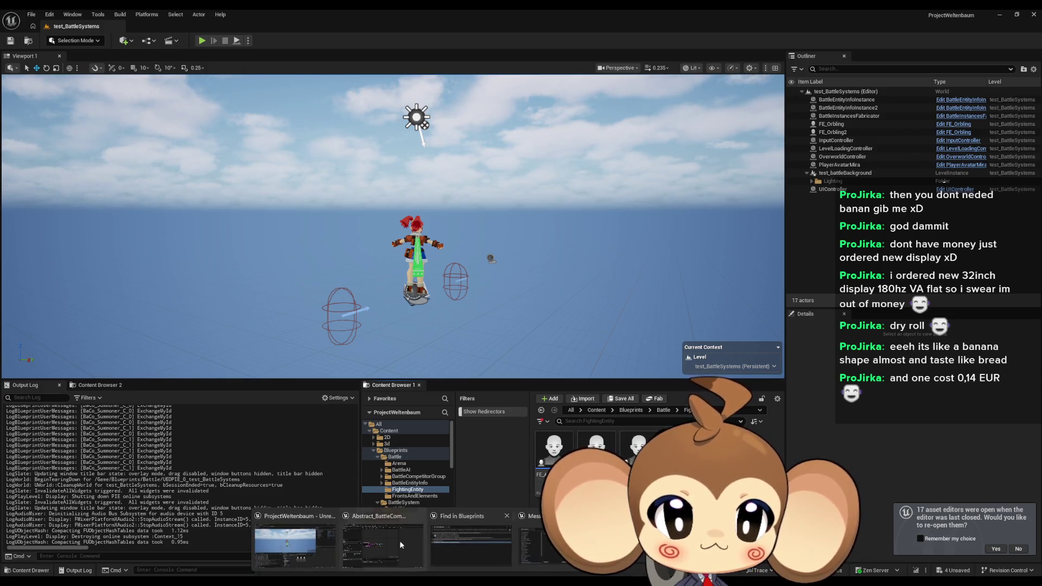
click(387, 537)
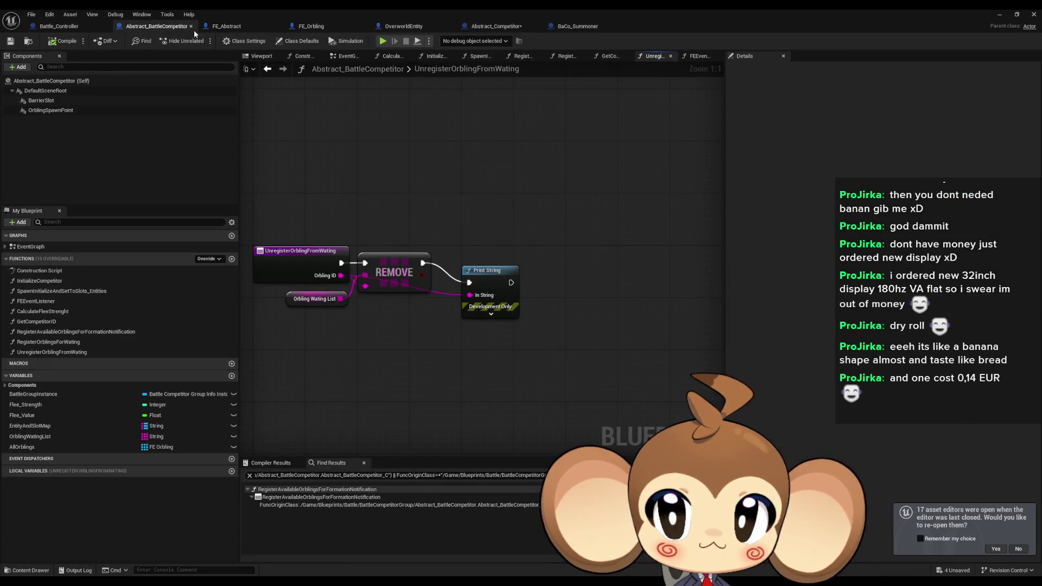
Switch to Abstract_Competitor and open its InitializeCompetitor function graph.
click(500, 27)
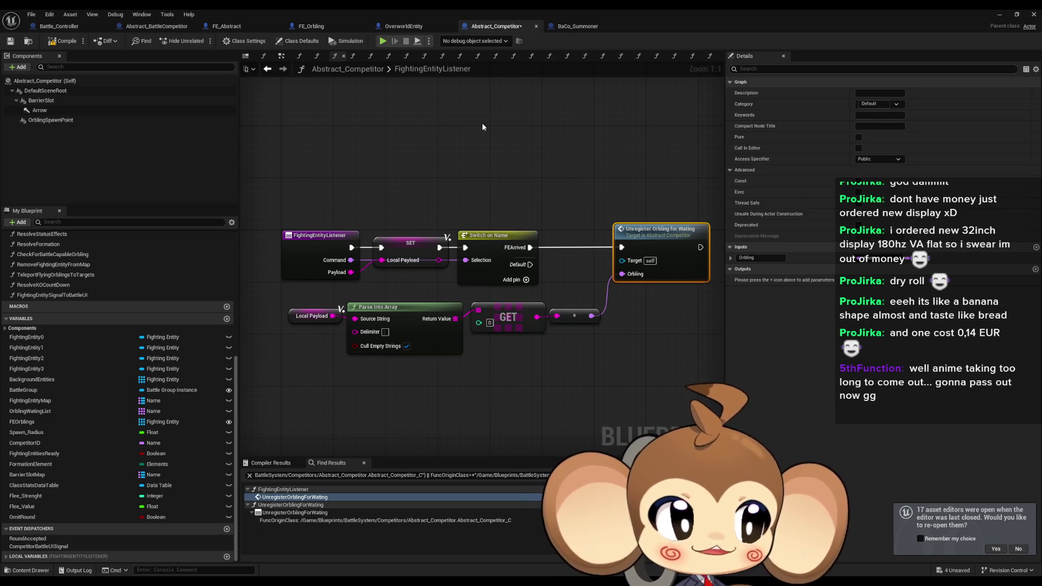
scroll(117, 362, up, 3)
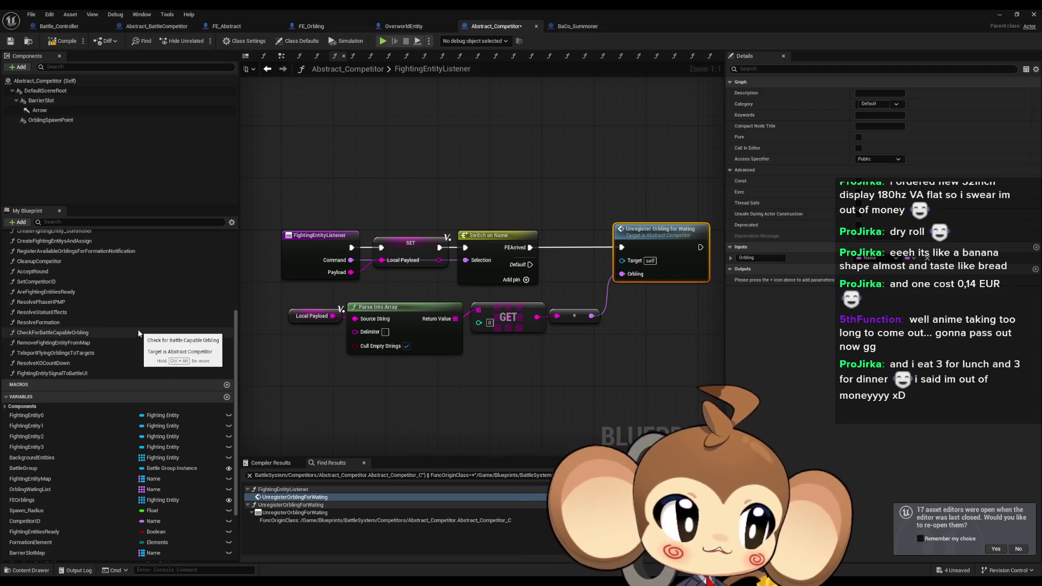
scroll(135, 314, up, 5)
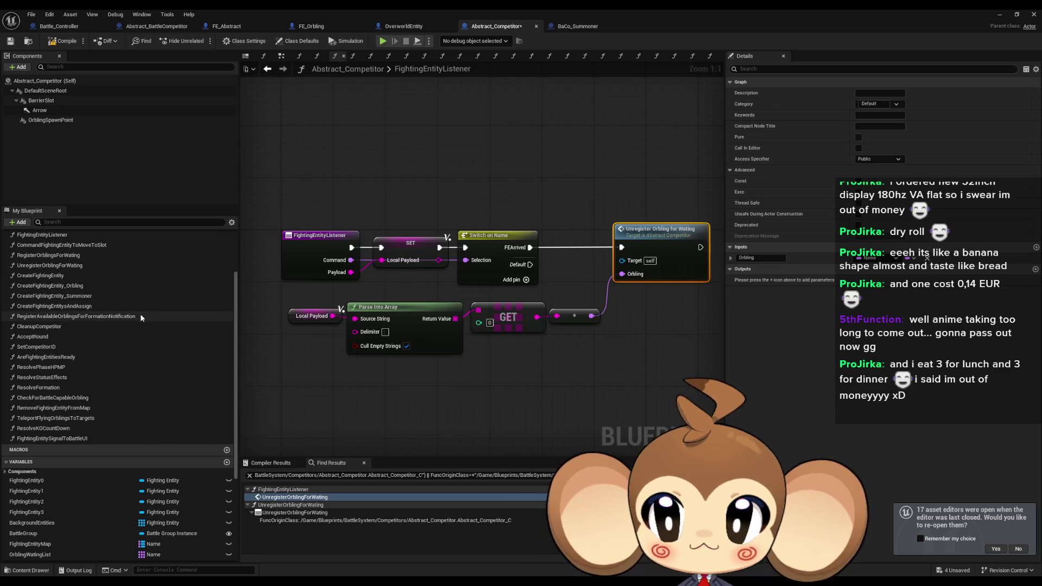
scroll(140, 313, up, 5)
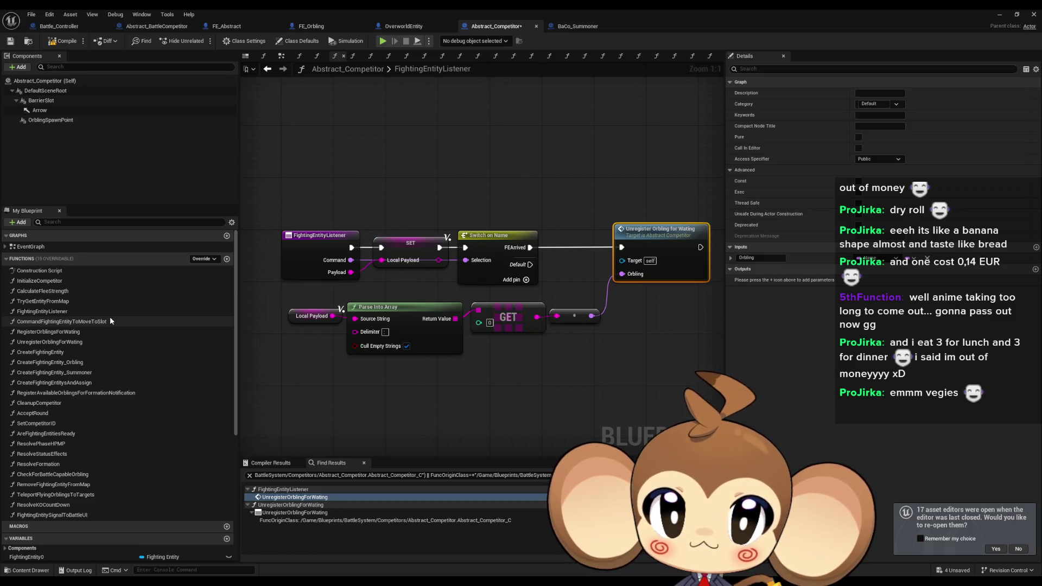
double_click(53, 281)
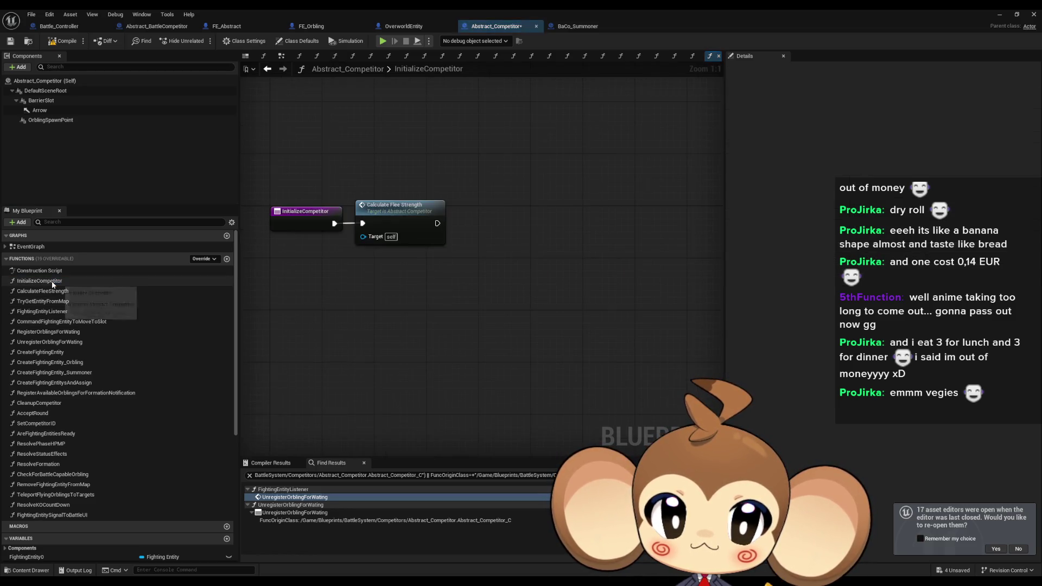
Compare graphs across the BaCo_Summoner, Abstract_Competitor and FE_Orbling Blueprints.
drag(426, 281, 449, 311)
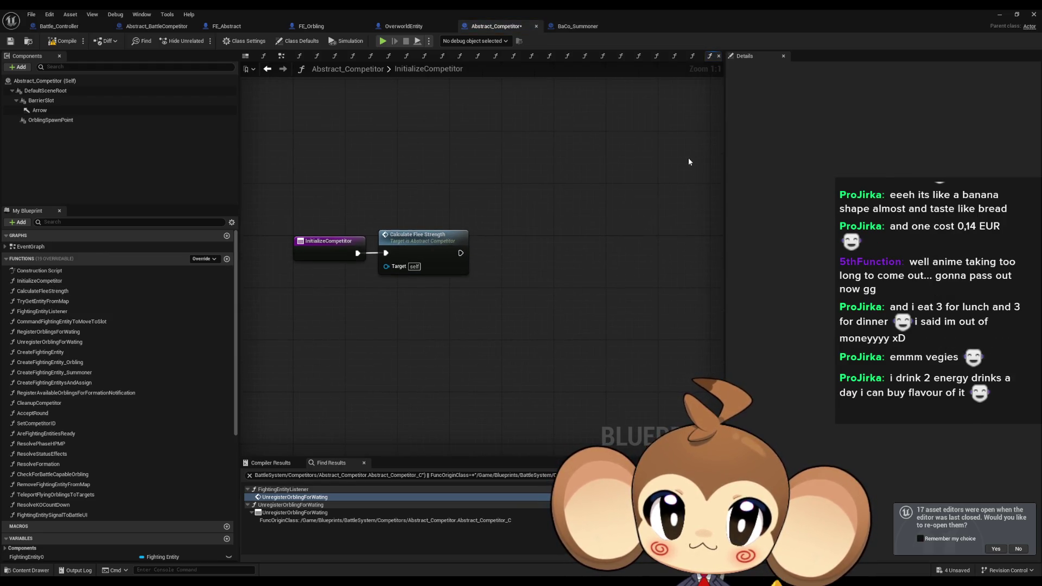
click(571, 32)
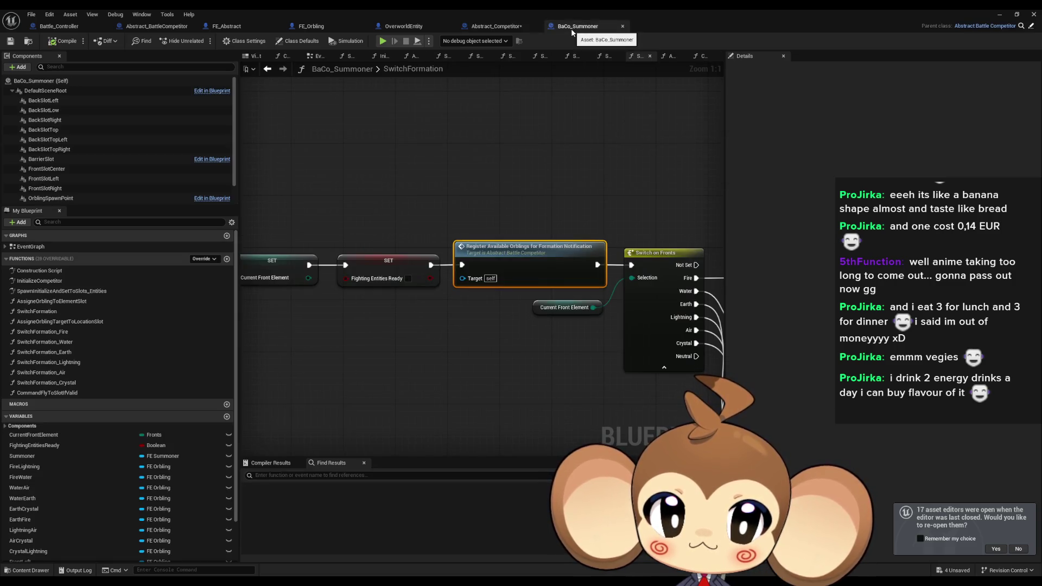
click(489, 28)
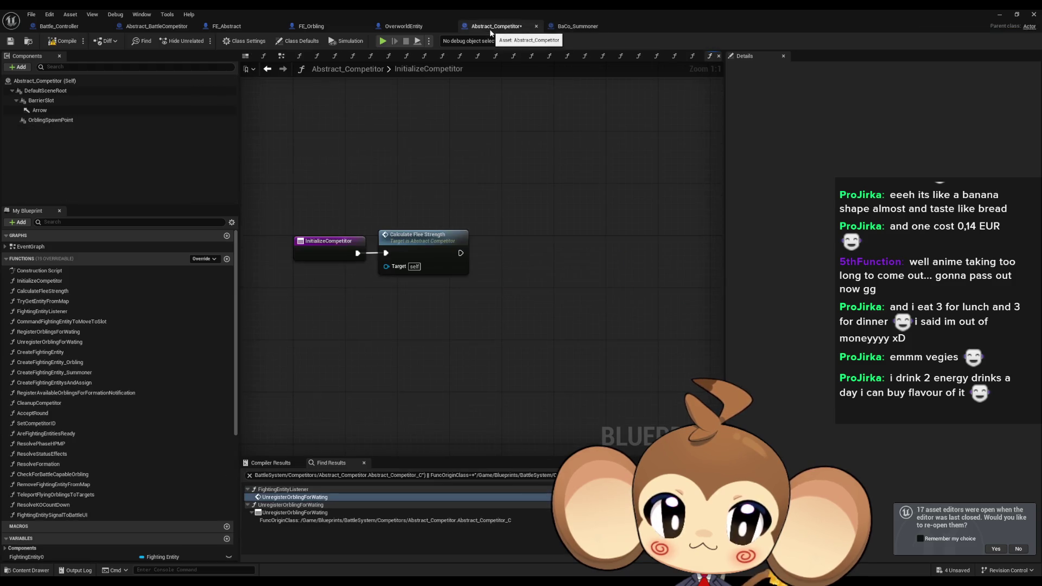
click(572, 27)
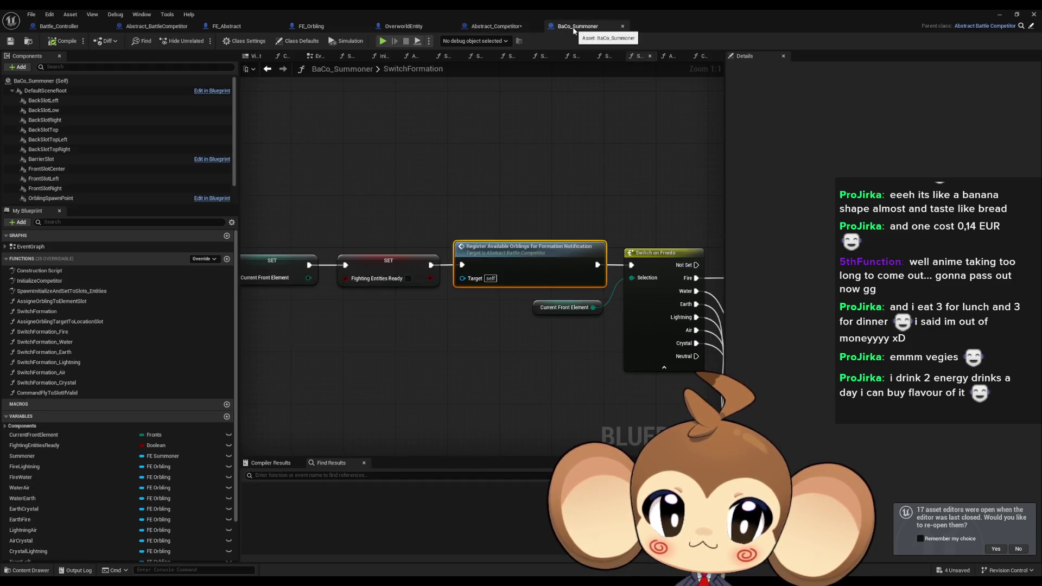
drag(562, 168, 457, 180)
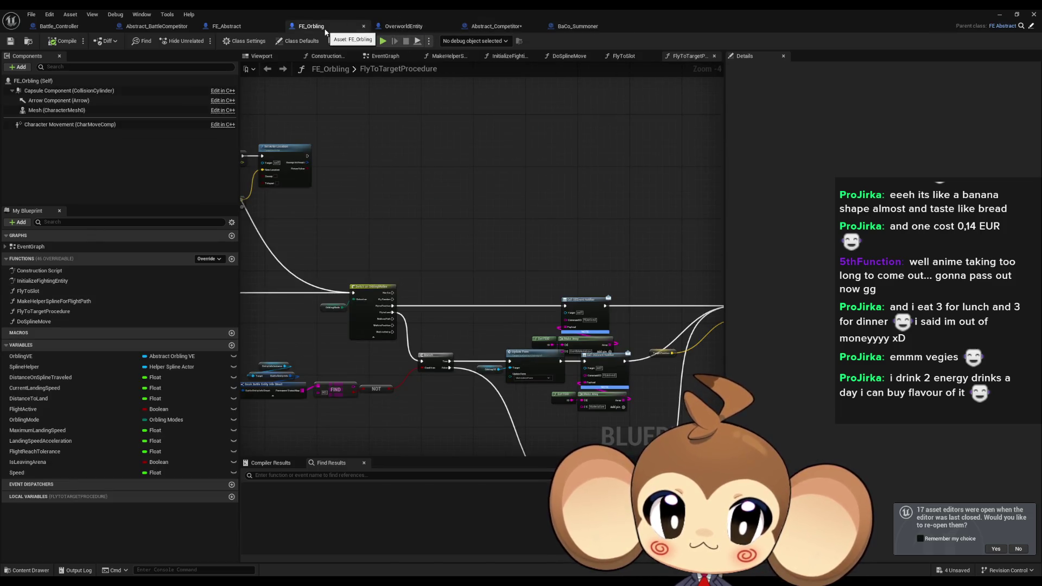
mouse_move(396, 227)
mouse_down()
mouse_move(375, 195)
mouse_move(419, 234)
mouse_up()
click(567, 29)
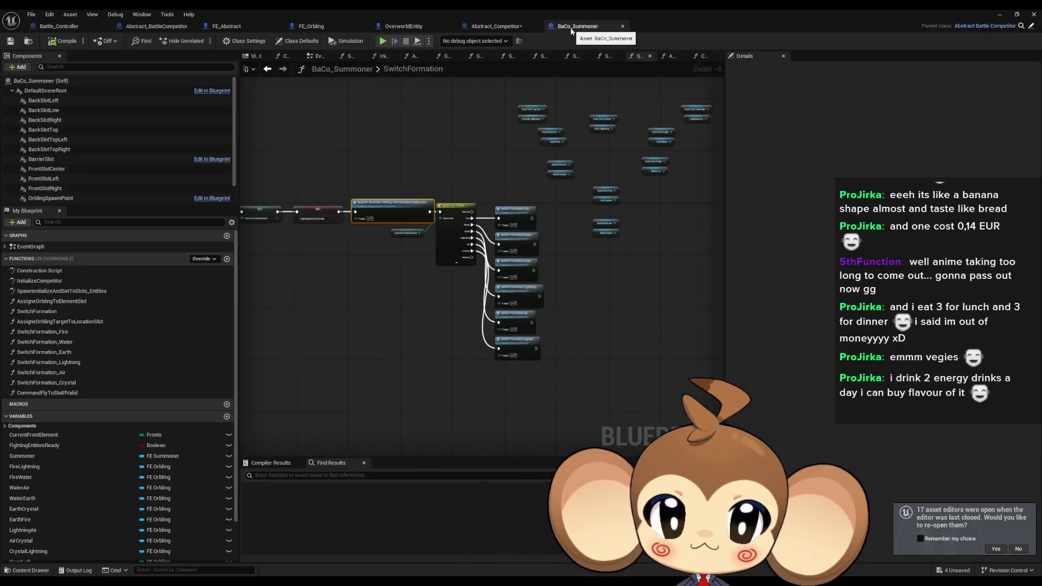
click(496, 27)
Open BaCo_Summoner's InitializeCompetitor override and select its Switch Formation call.
click(42, 284)
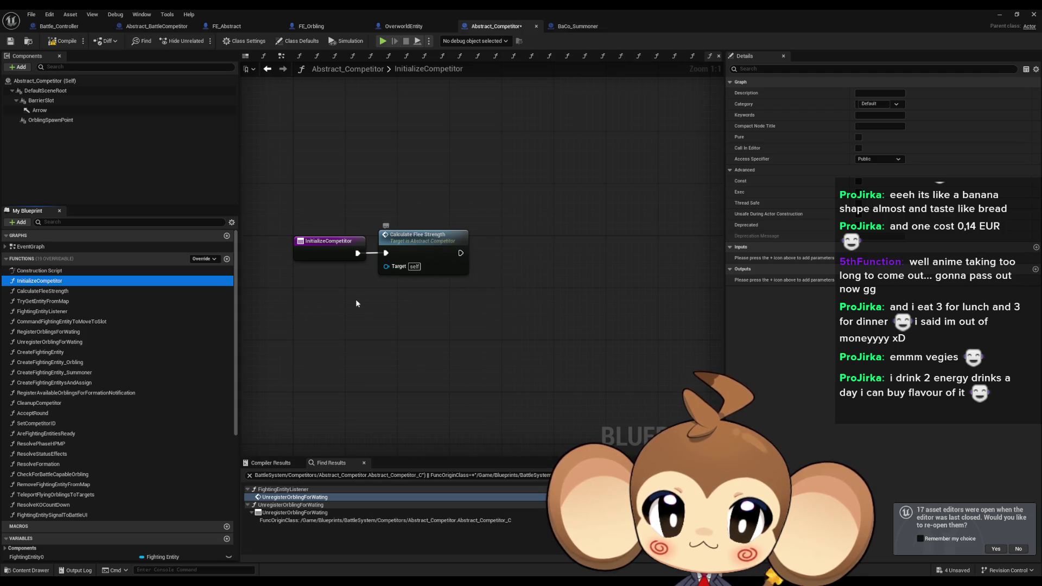
click(578, 29)
double_click(41, 281)
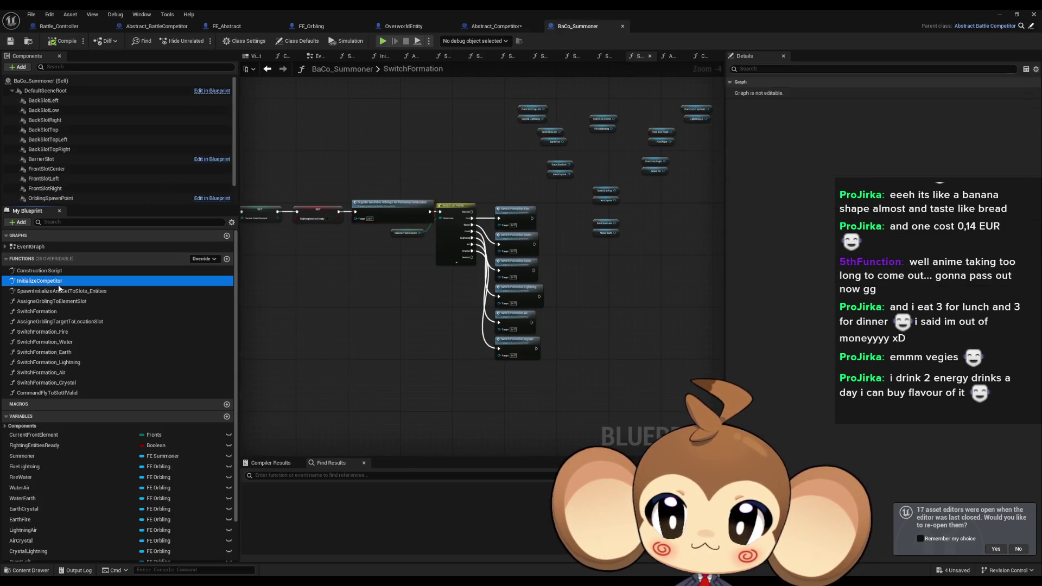
click(613, 211)
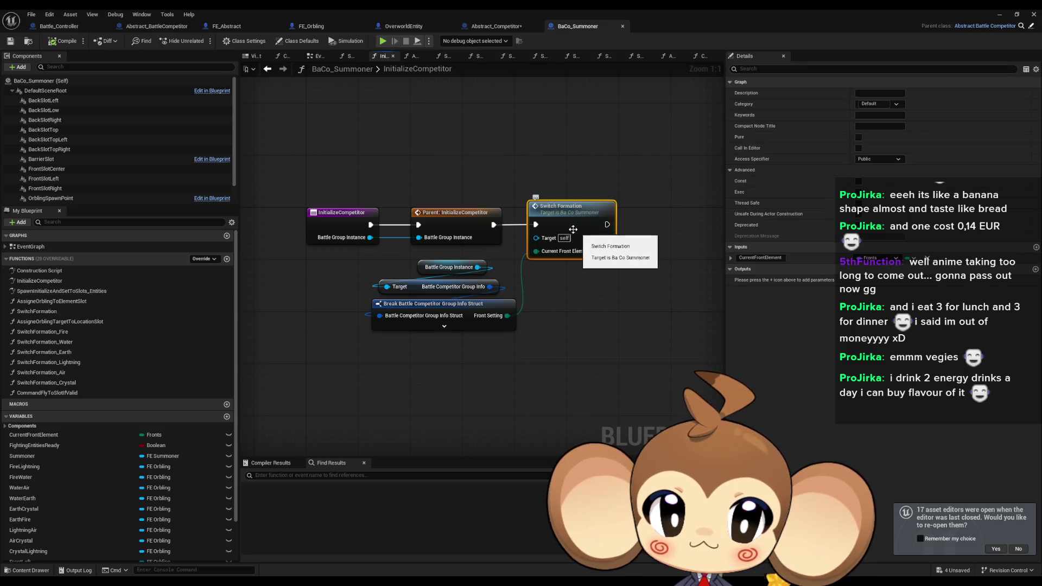
Open BaCo_Summoner's SpawnInitializeAndSetToSlots_Entities graph and jump to its parent function.
double_click(81, 291)
scroll(385, 190, up, 5)
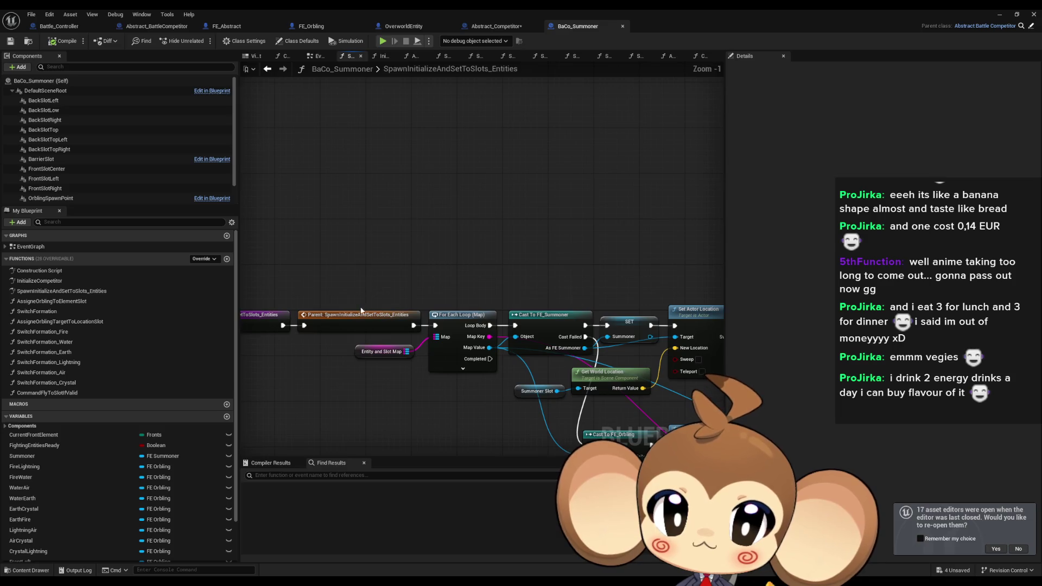
double_click(421, 277)
scroll(420, 278, down, 5)
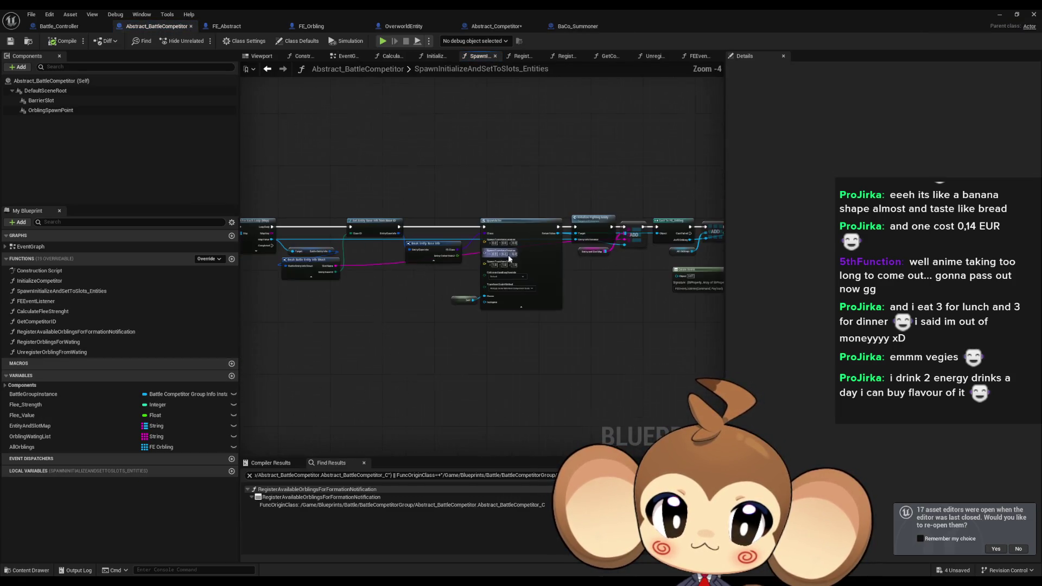
scroll(526, 302, up, 3)
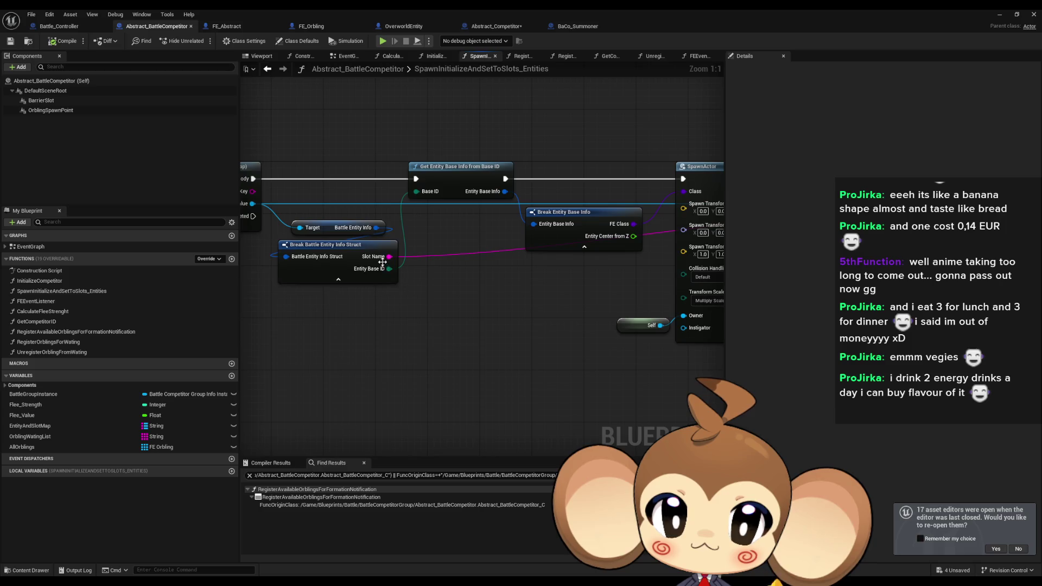
scroll(271, 260, up, 3)
Review the AllOrblings, Create Event and SpawnActor nodes, then reopen UnregisterOrblingFromWating.
mouse_move(271, 260)
mouse_down()
mouse_move(277, 290)
mouse_move(353, 277)
mouse_move(572, 347)
mouse_move(475, 330)
mouse_up()
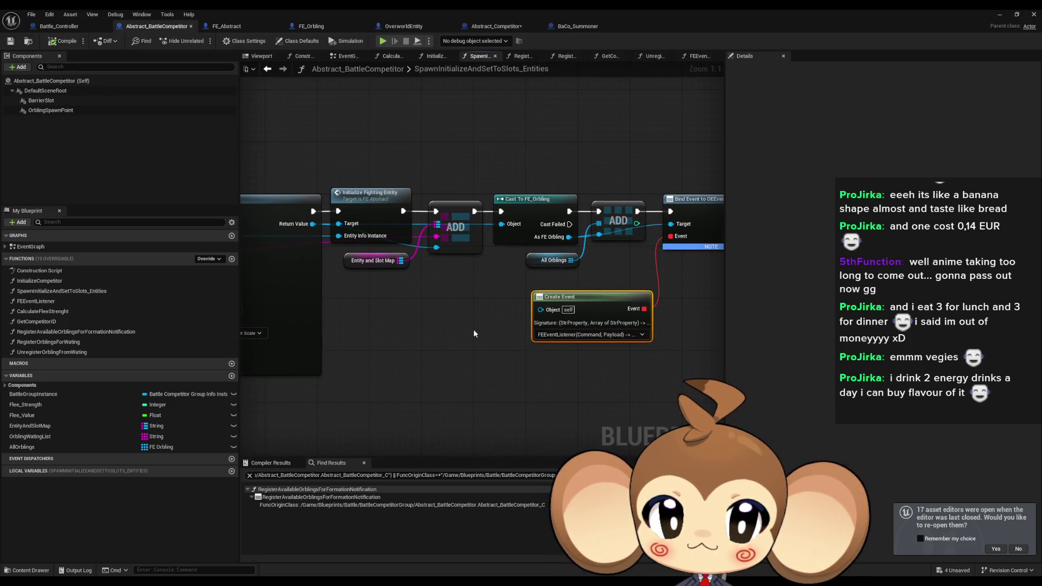
click(527, 262)
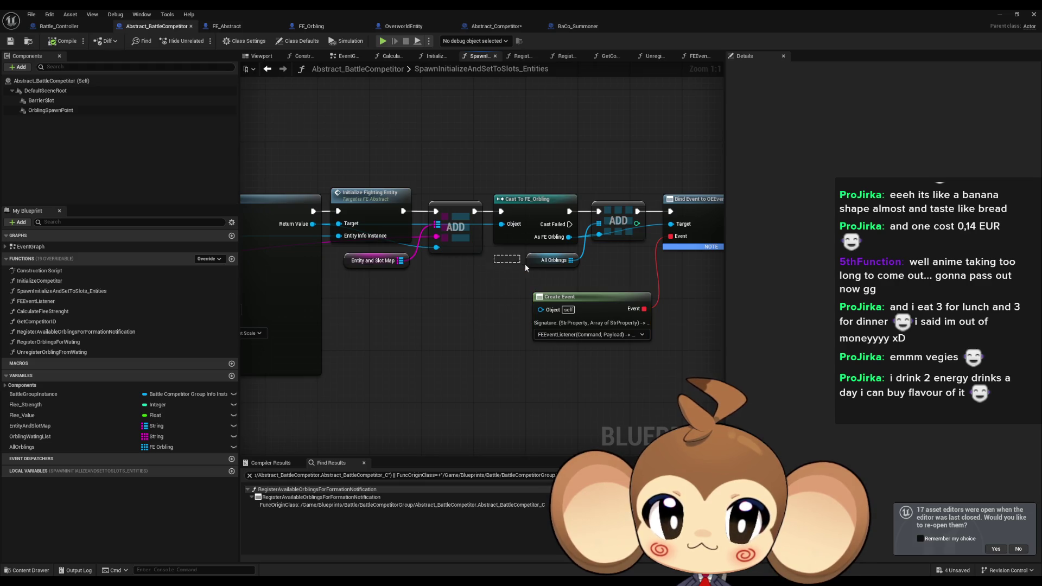
click(541, 333)
mouse_move(614, 345)
mouse_down()
mouse_move(512, 346)
mouse_move(998, 306)
mouse_up()
mouse_move(461, 264)
mouse_down()
mouse_move(526, 266)
mouse_move(240, 280)
mouse_up()
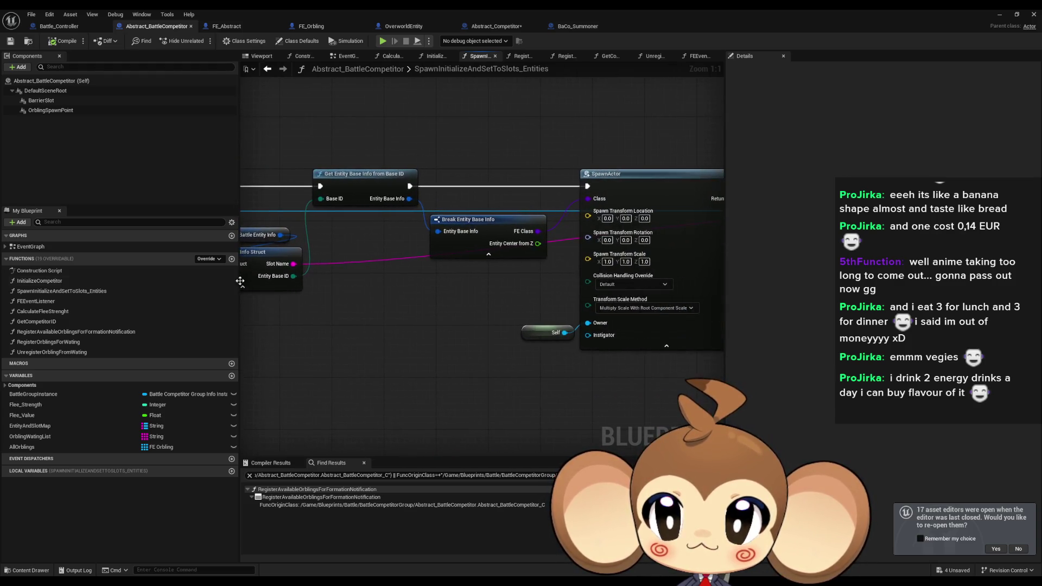
double_click(41, 353)
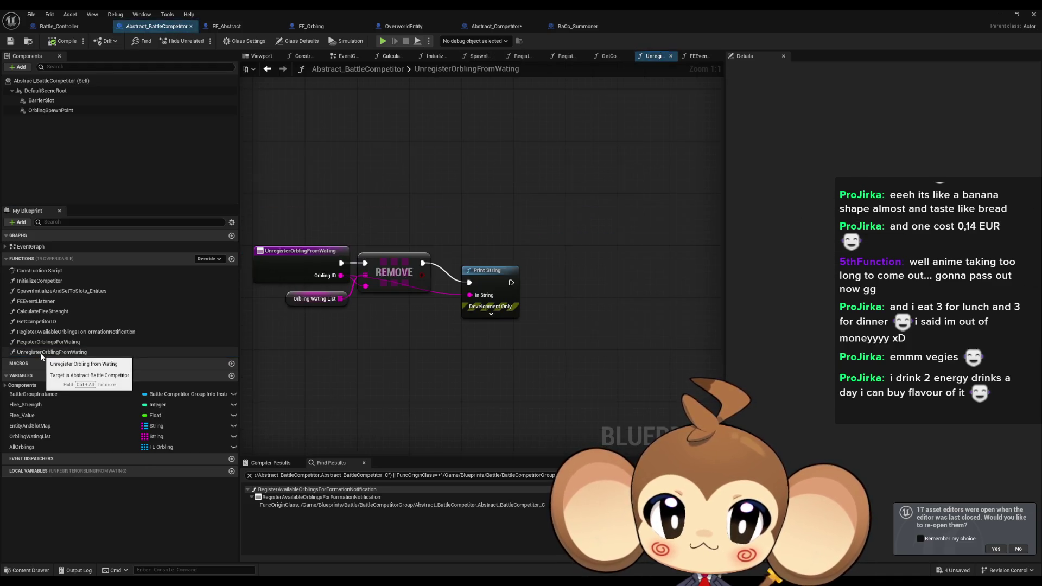
Open FEEventListener and inspect its Unregister, Payload and GET nodes.
click(40, 342)
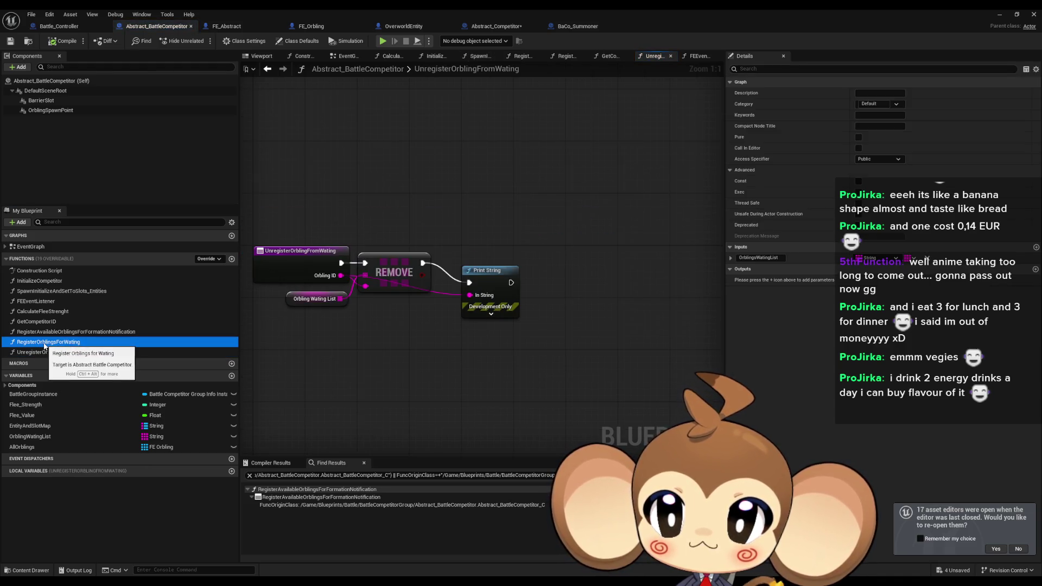
double_click(35, 302)
drag(516, 296, 326, 277)
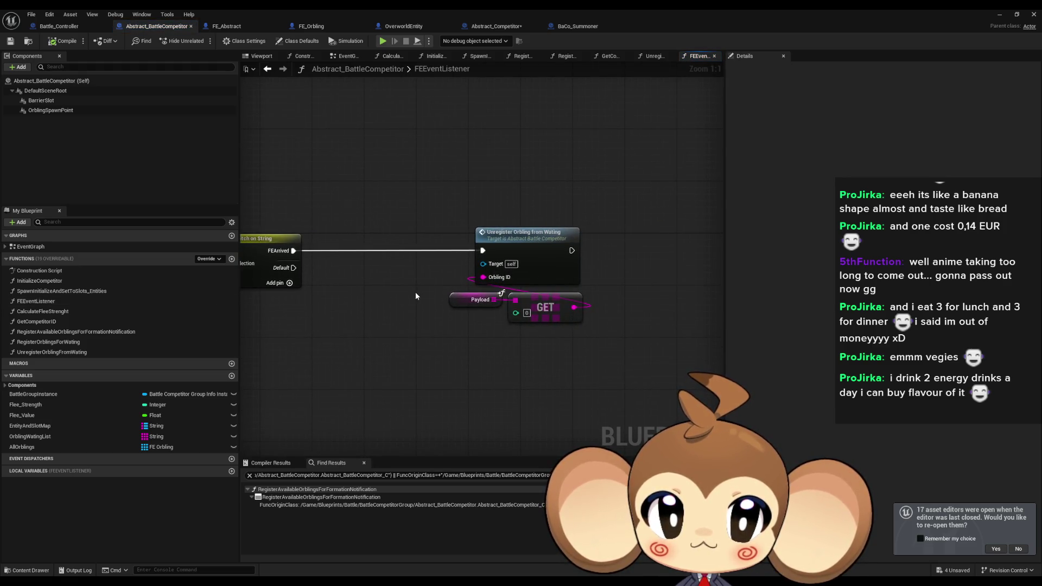
mouse_move(416, 185)
mouse_down()
mouse_move(603, 288)
mouse_move(607, 331)
mouse_move(634, 351)
mouse_up()
drag(336, 298, 565, 325)
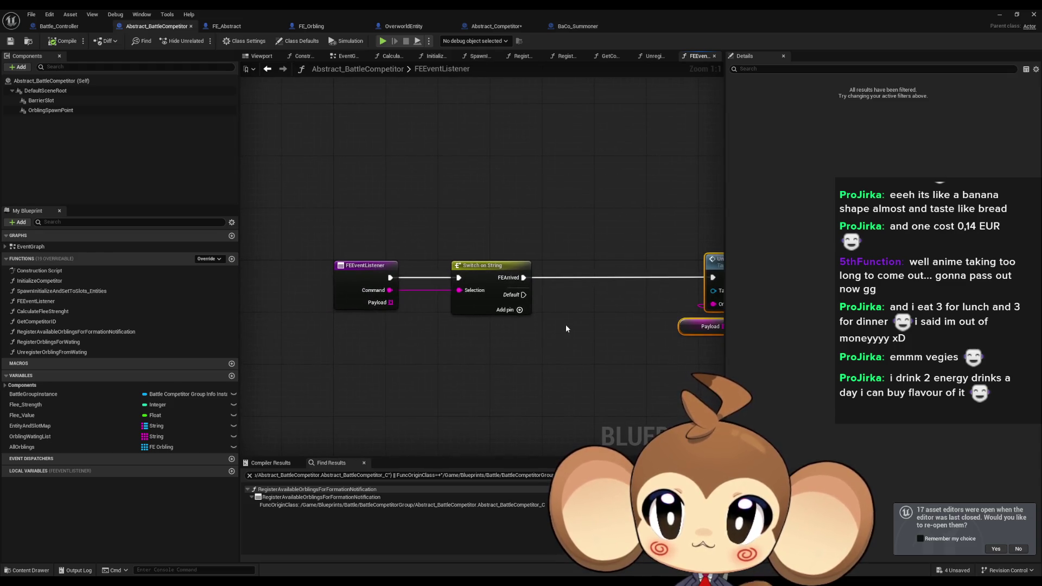
Go to FE_Orbling and open the GetFEID function definition in FE_Abstract.
click(315, 28)
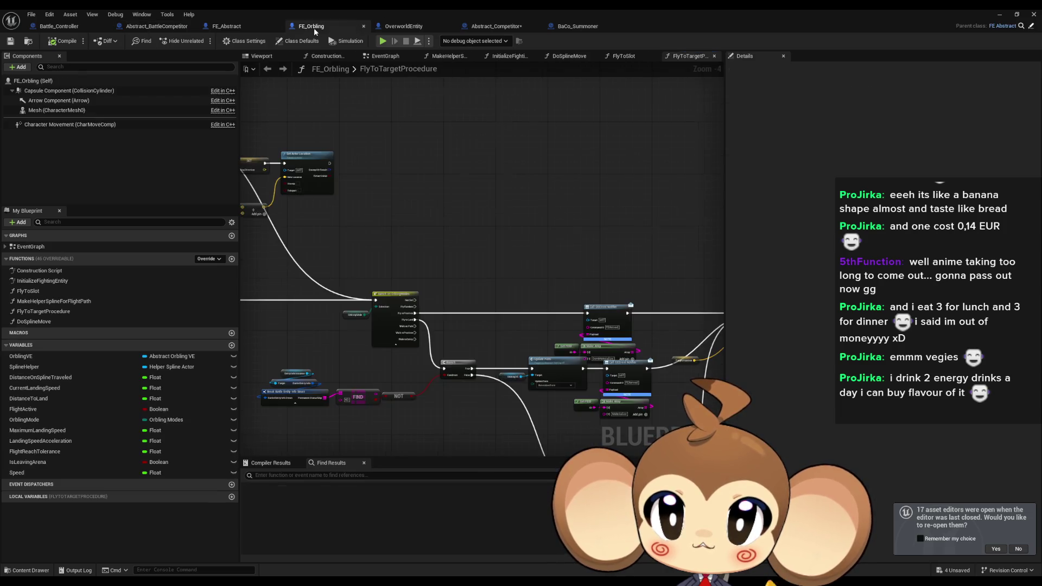
scroll(555, 346, up, 2)
double_click(554, 346)
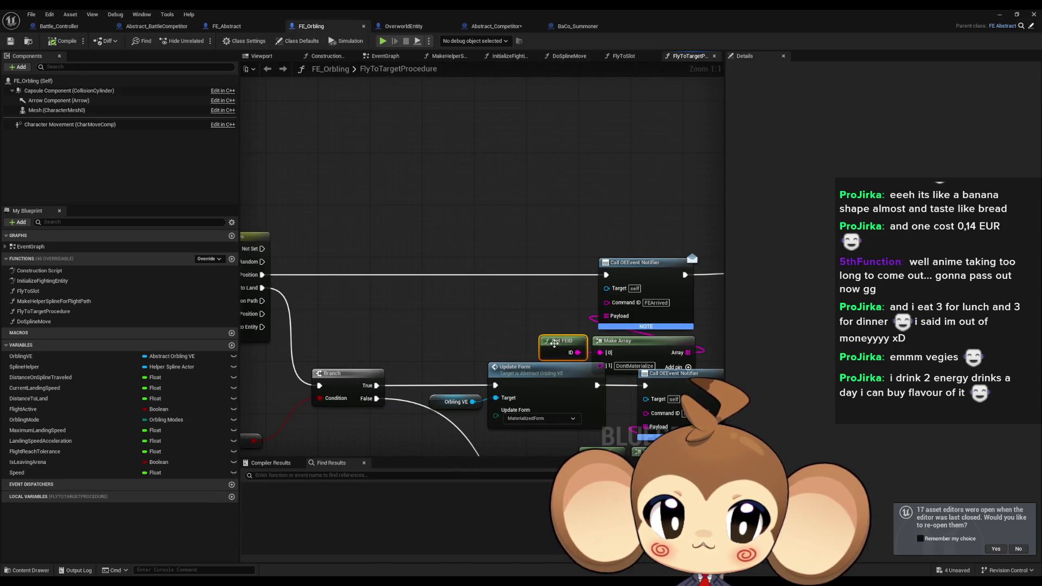
click(380, 264)
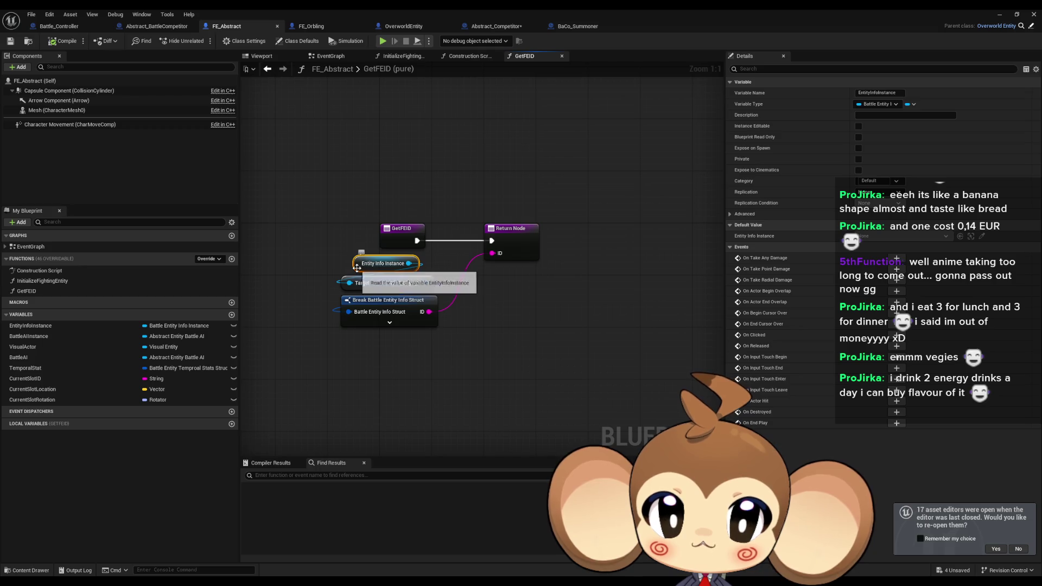
Inspect the Battle Entity Info node, then restore the Blueprint editor to a smaller window.
click(374, 283)
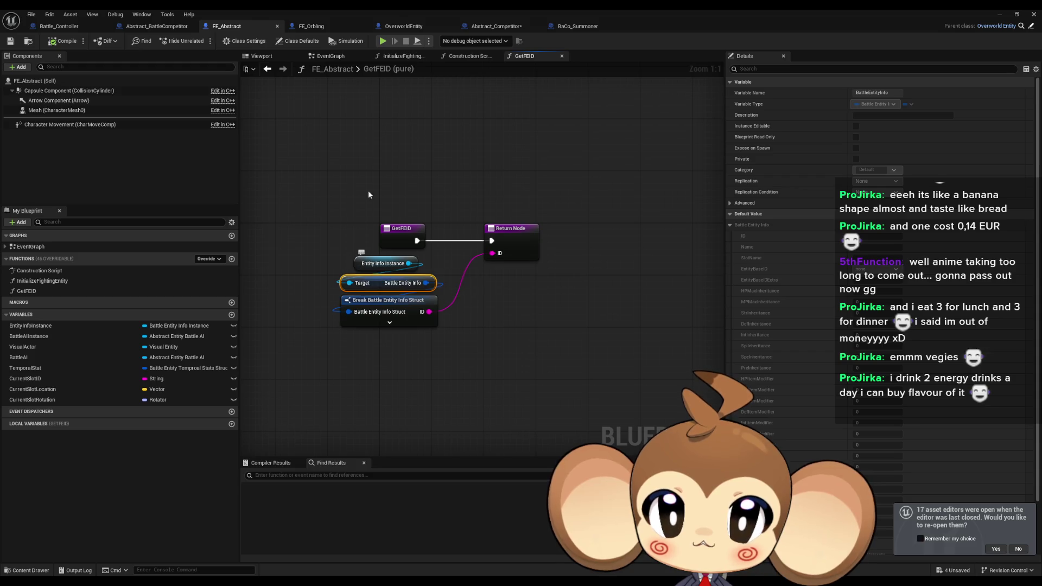
double_click(395, 8)
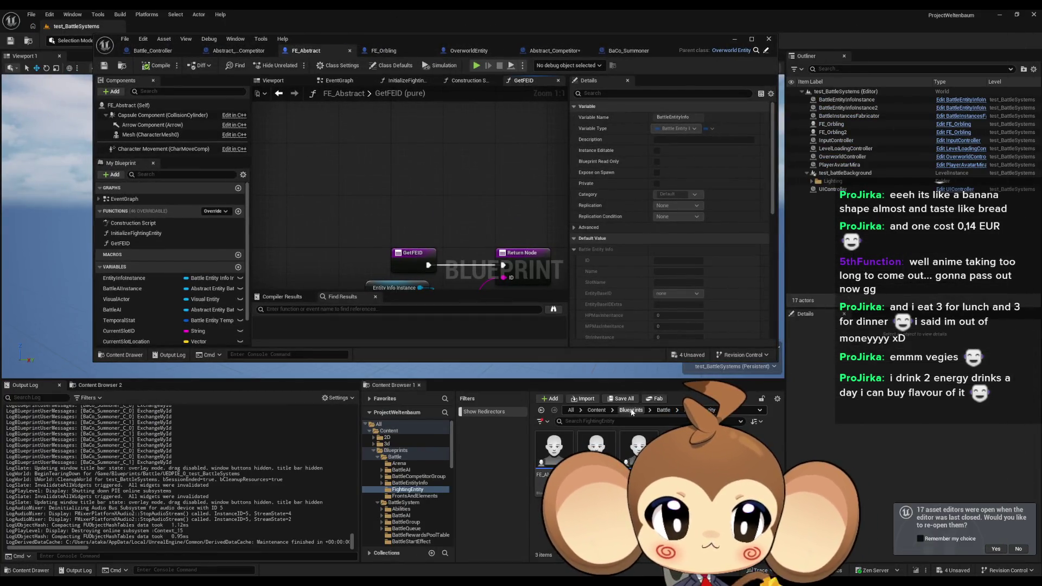
Open both battle entity presets from Battle > BattleEntityInfo > Presets.
click(394, 457)
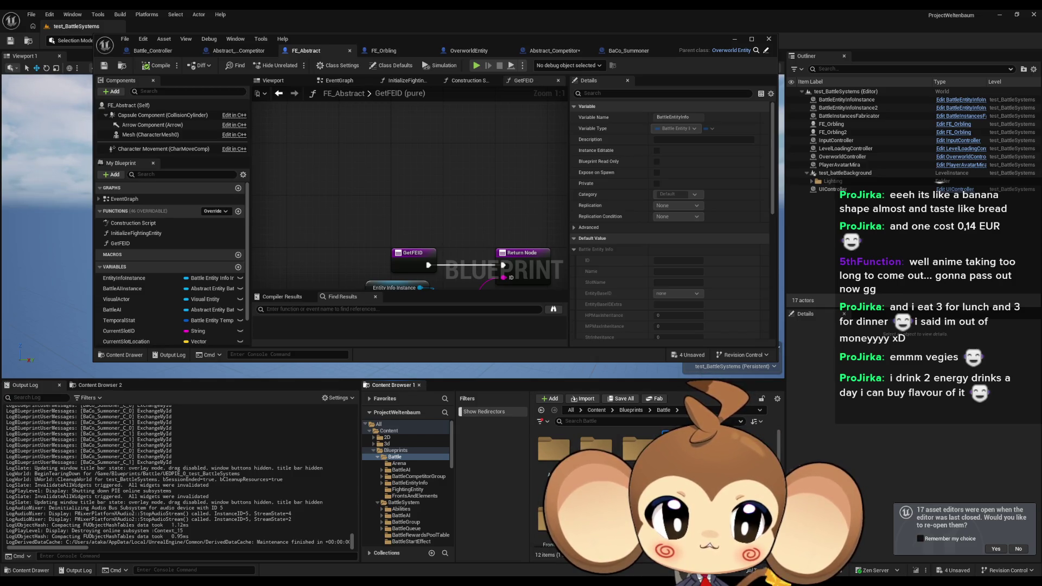
click(410, 483)
click(405, 489)
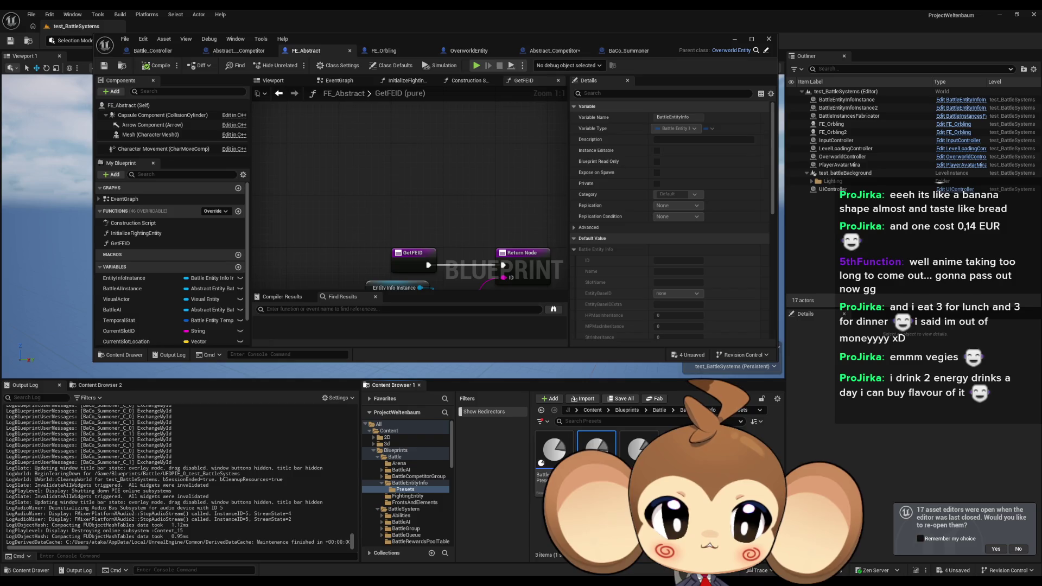
double_click(596, 449)
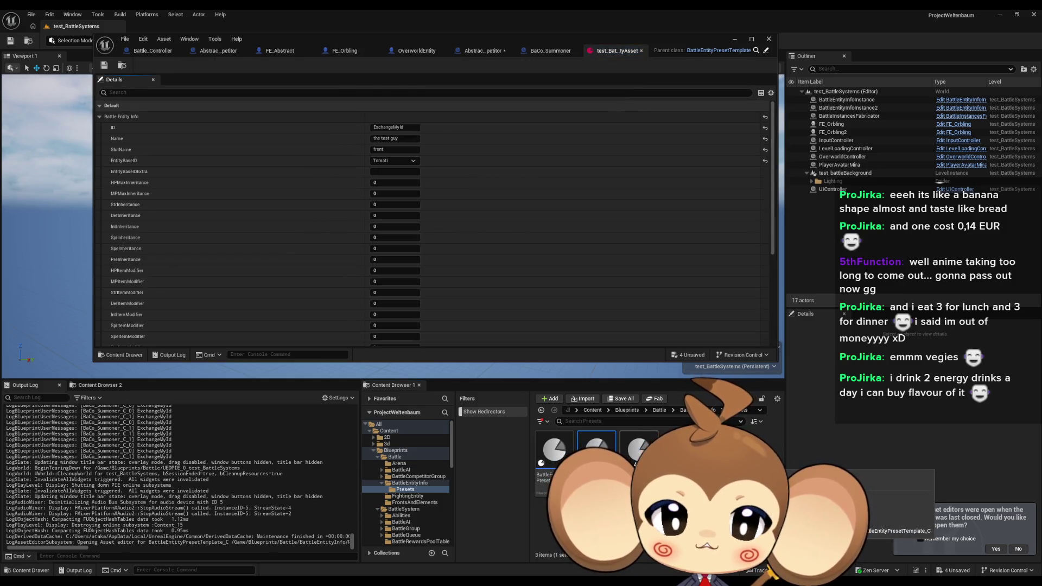
double_click(637, 451)
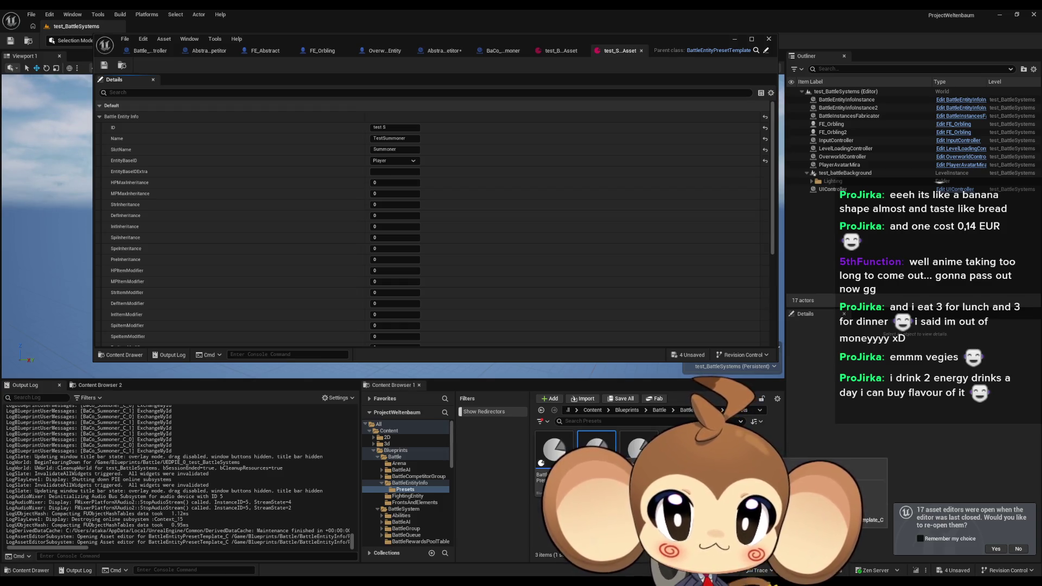
Compare the two presets' details, end on TestSummoner, and return to the Battle folder.
click(561, 50)
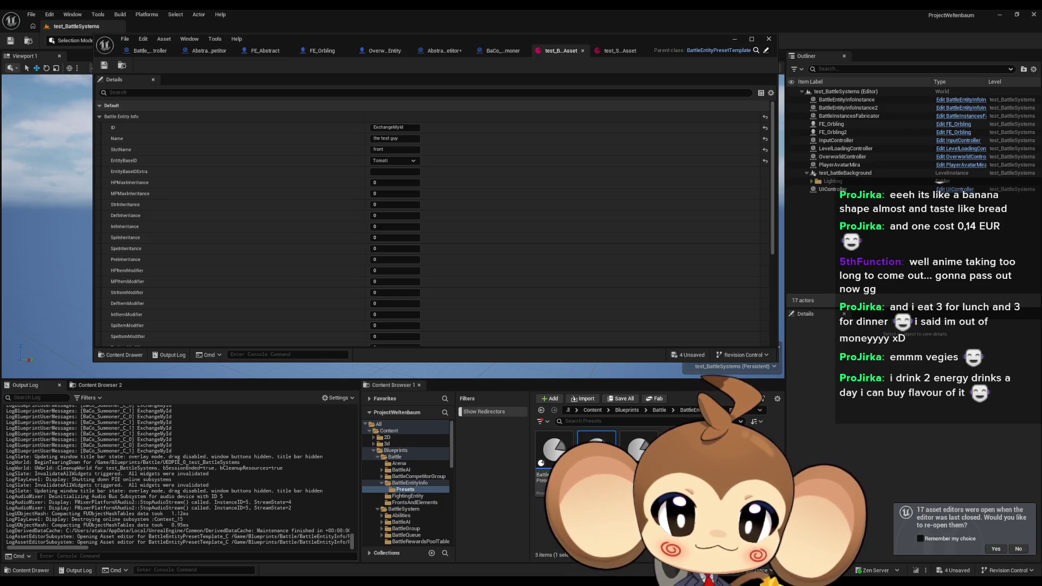
scroll(494, 287, down, 3)
scroll(505, 293, up, 3)
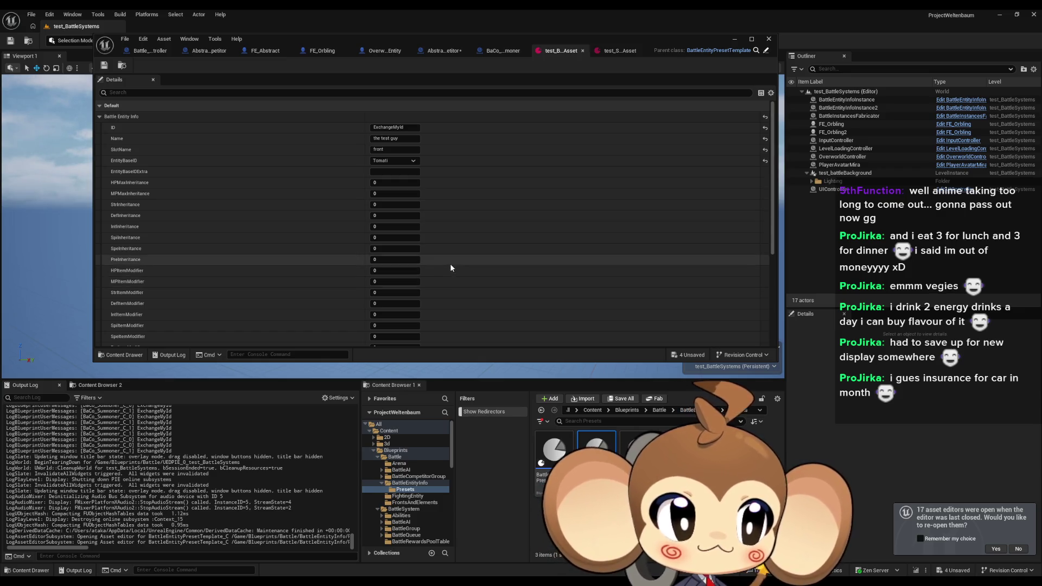
scroll(457, 278, down, 3)
scroll(457, 281, up, 5)
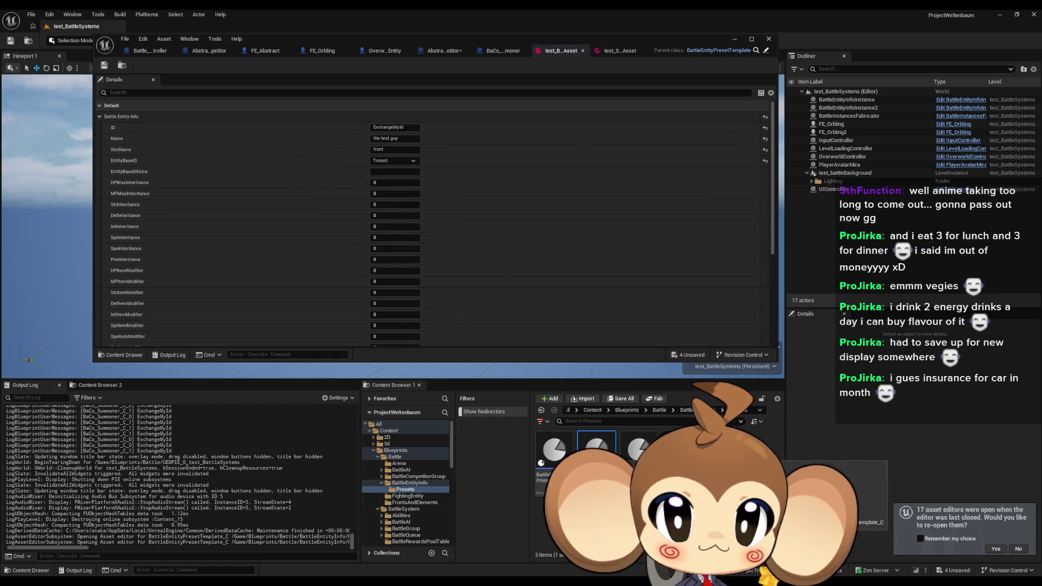
double_click(639, 450)
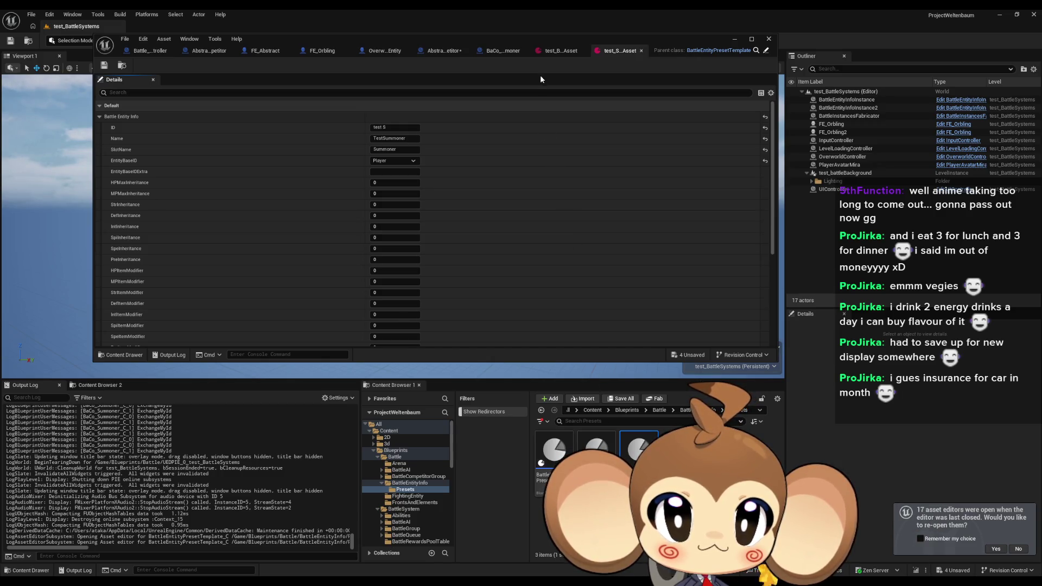
click(658, 410)
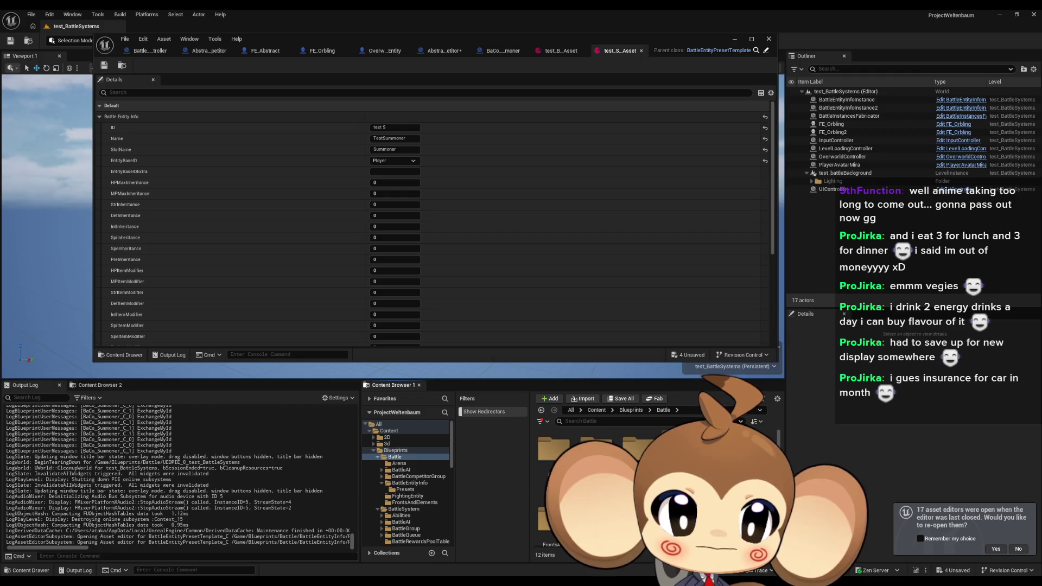
Open the player1 and then the player2 competitor group presets from BattleCompetitorGroup > Preset.
double_click(638, 449)
double_click(596, 447)
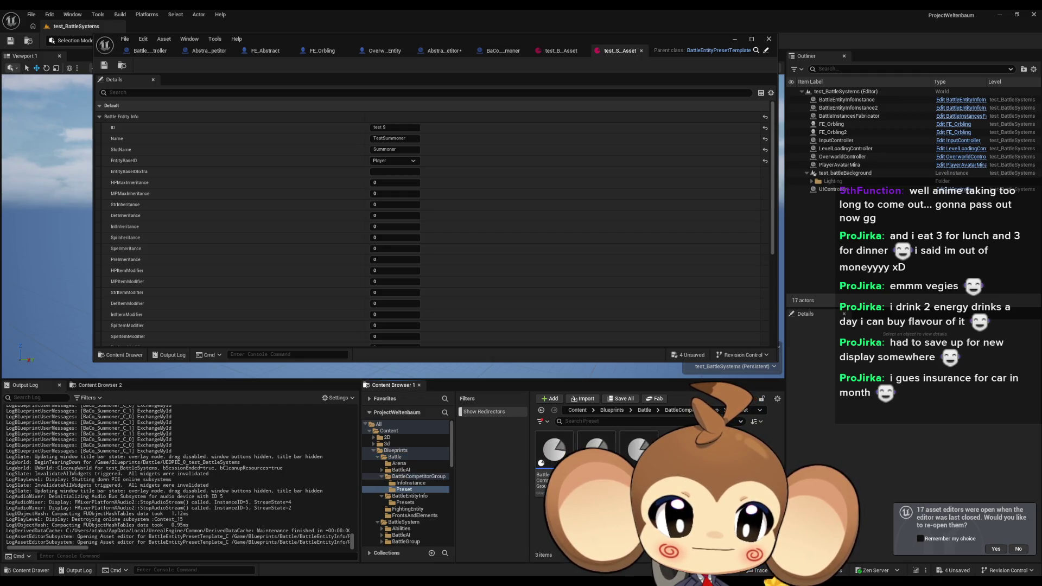
double_click(596, 449)
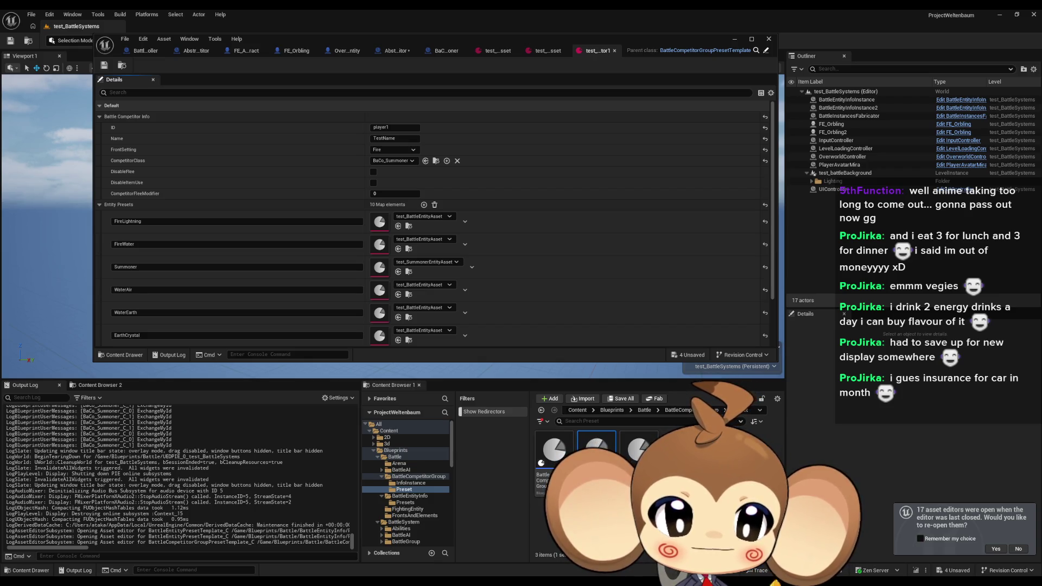
click(638, 449)
double_click(639, 449)
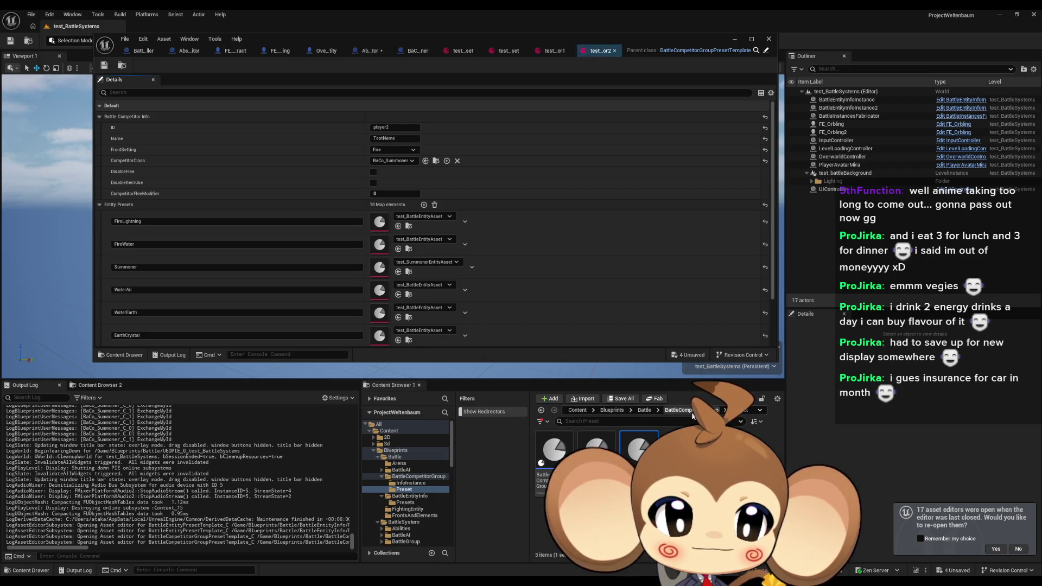
Look into the FightingEntity folder, then select the third entity preset in BattleEntityInfo > Presets.
click(644, 410)
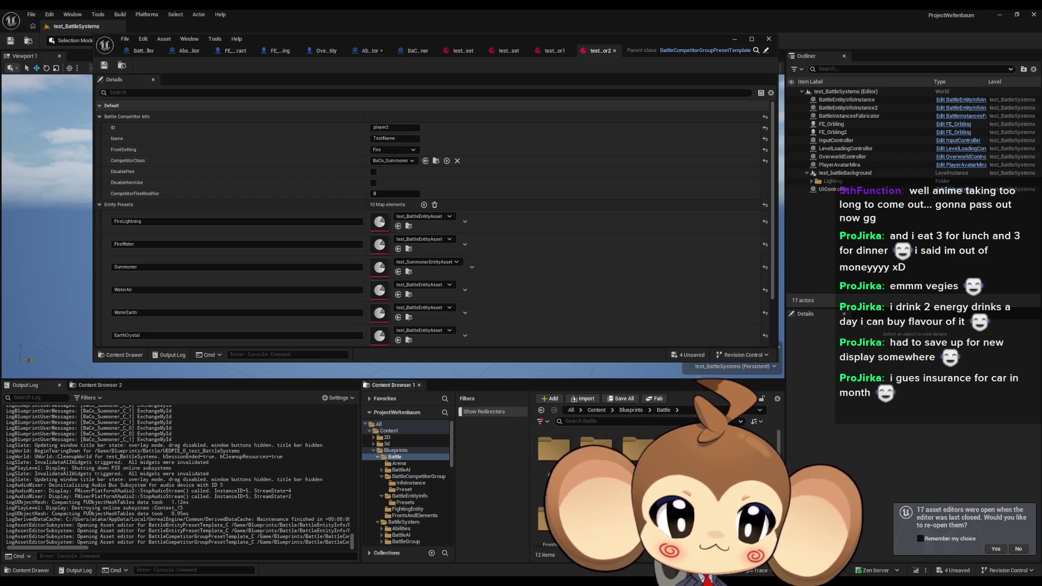
double_click(723, 448)
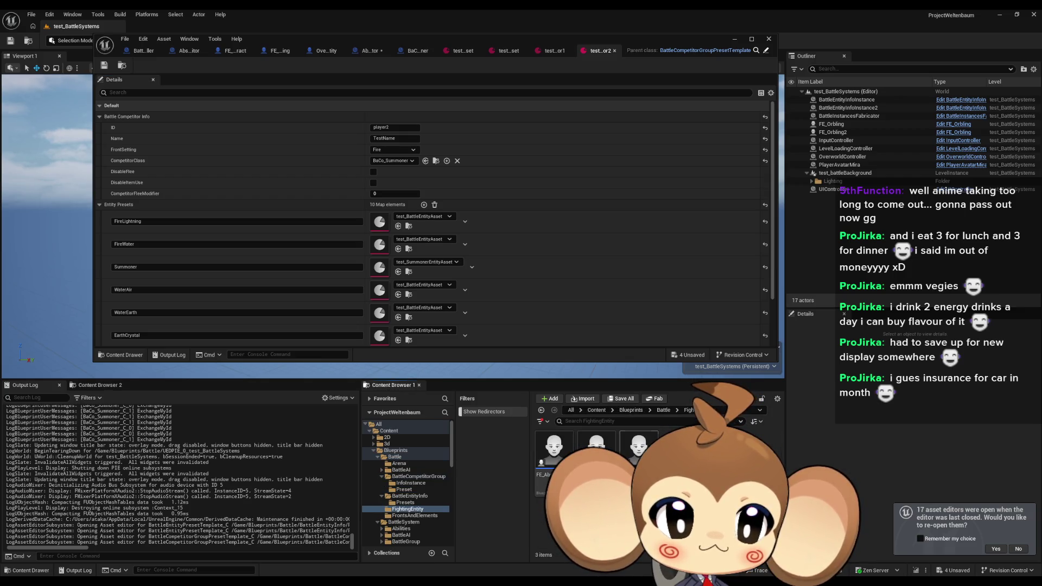
click(663, 410)
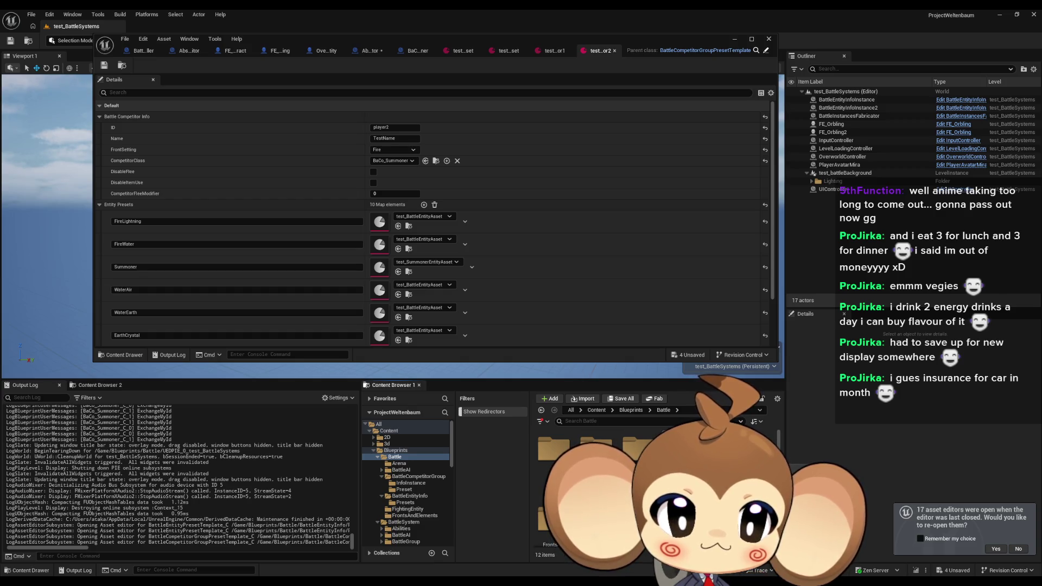
double_click(681, 448)
double_click(553, 448)
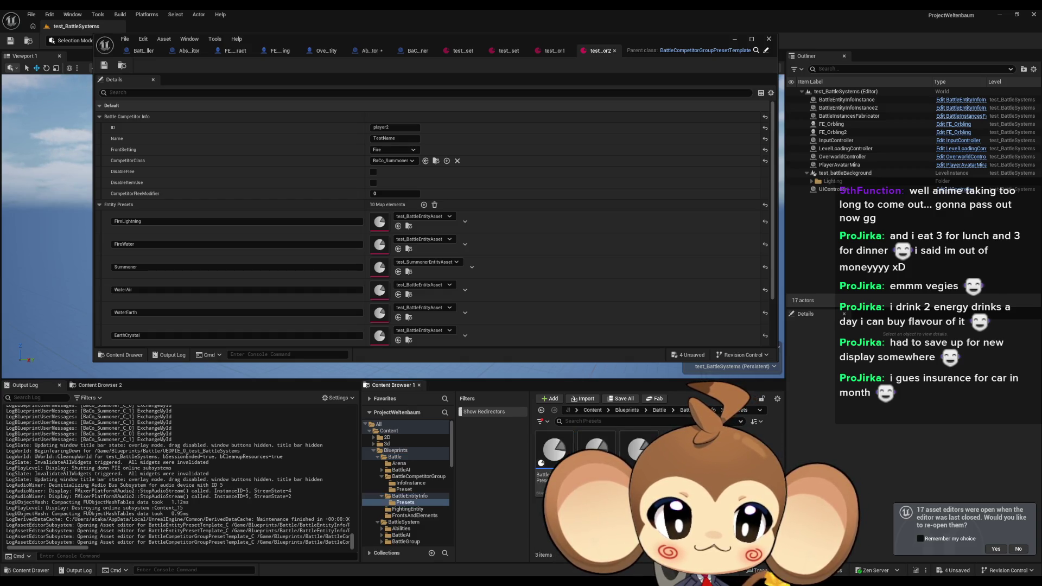
click(638, 448)
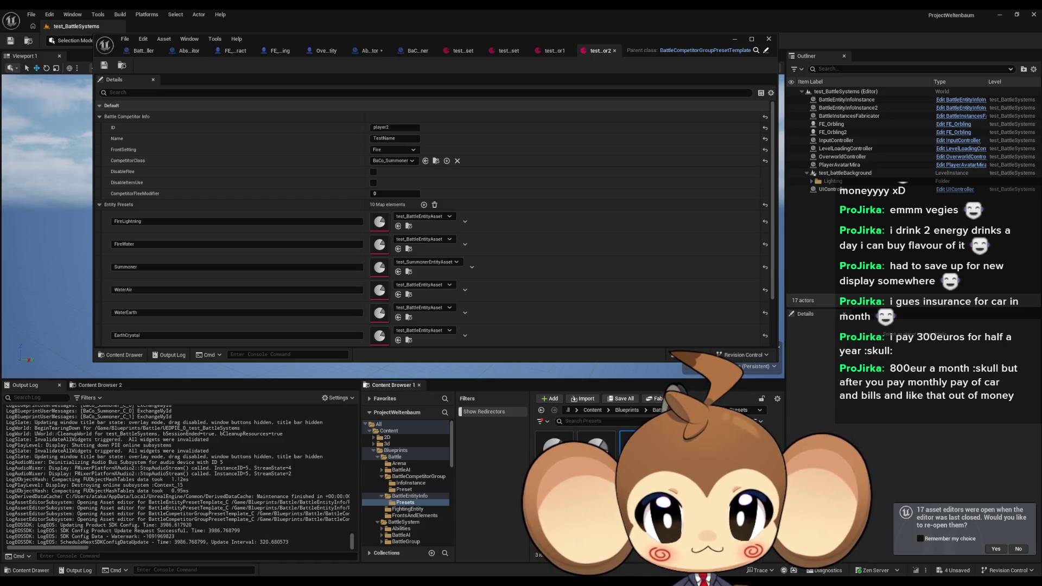
Scroll down through the player2 preset's Entity Presets map and back to the top.
scroll(519, 279, down, 3)
scroll(523, 276, down, 1)
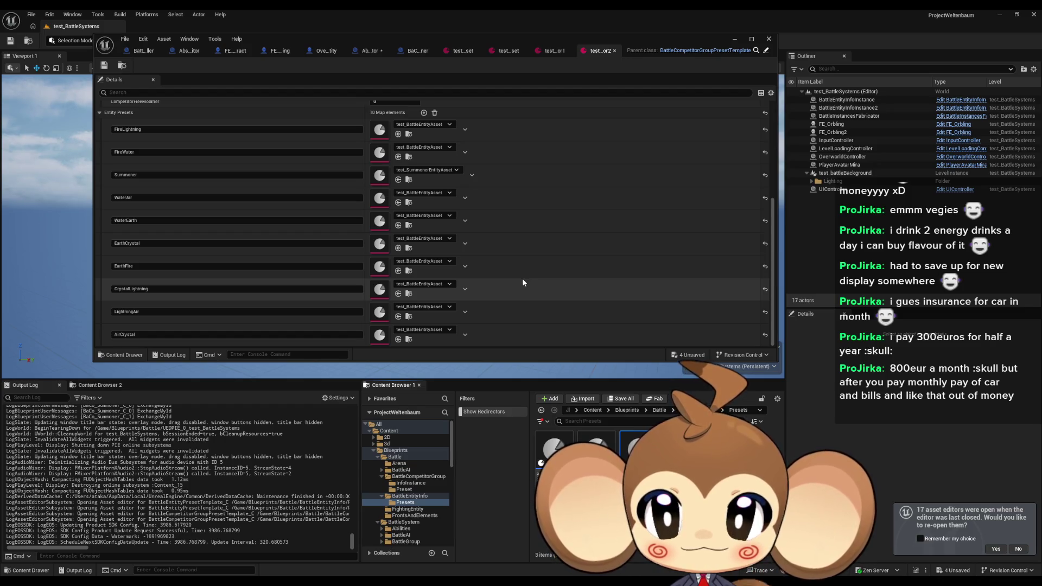
scroll(522, 282, up, 1)
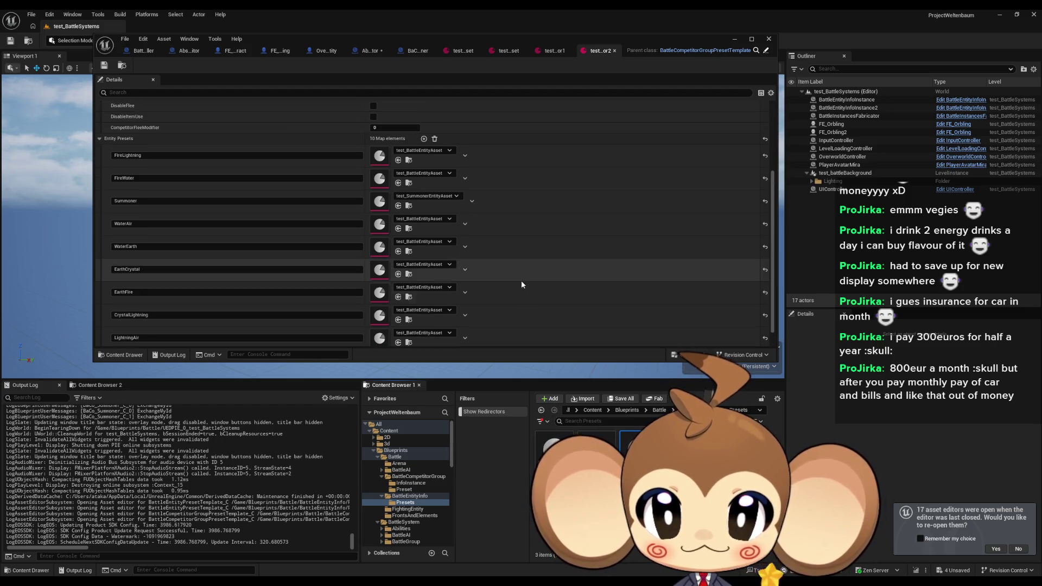
scroll(521, 281, up, 3)
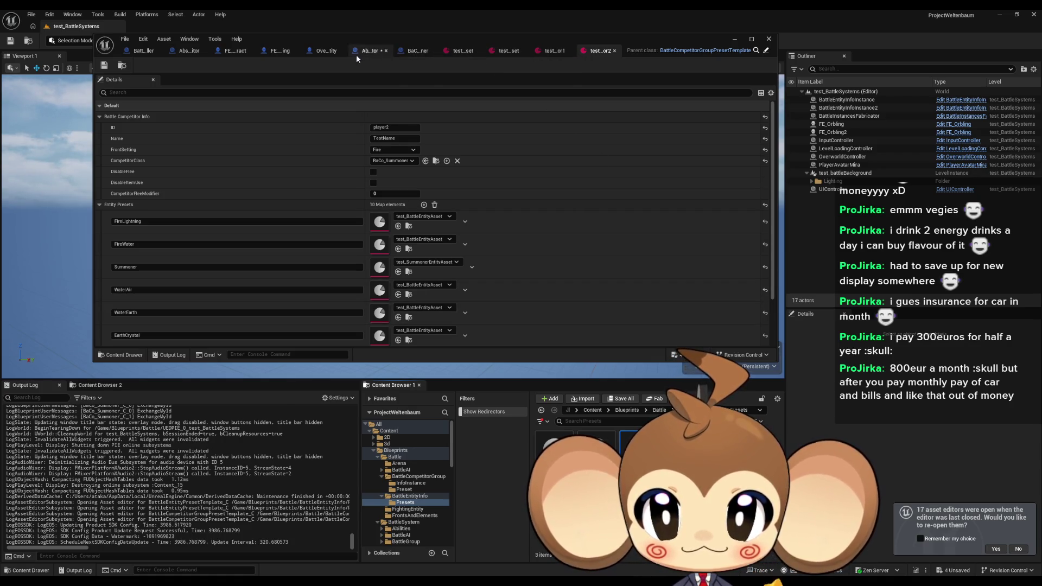
Open FE_Orbling's InitializeFightingEntity graph full-screen and nudge the Visual Actor node up-right.
click(284, 50)
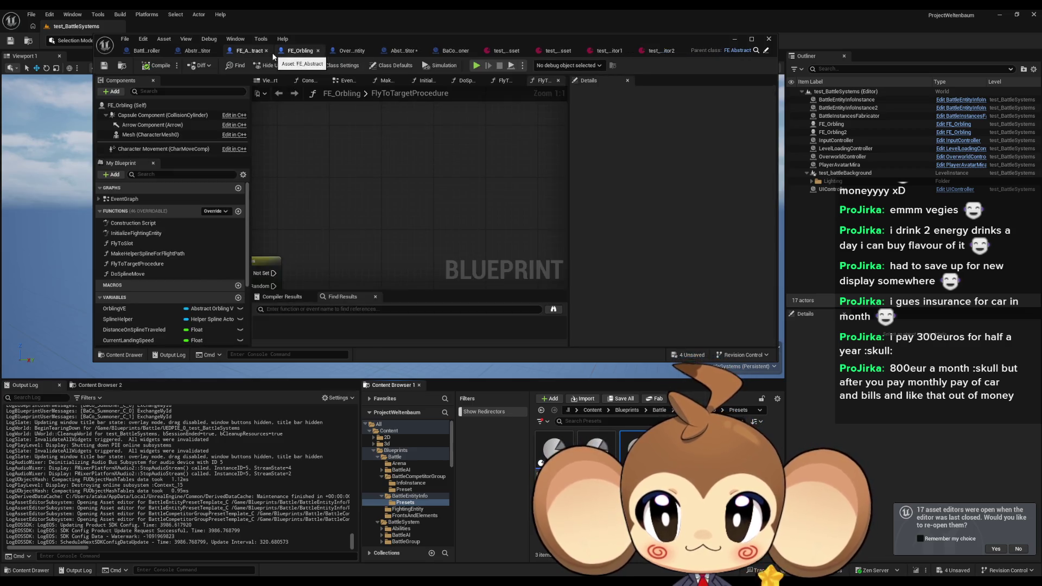
double_click(349, 41)
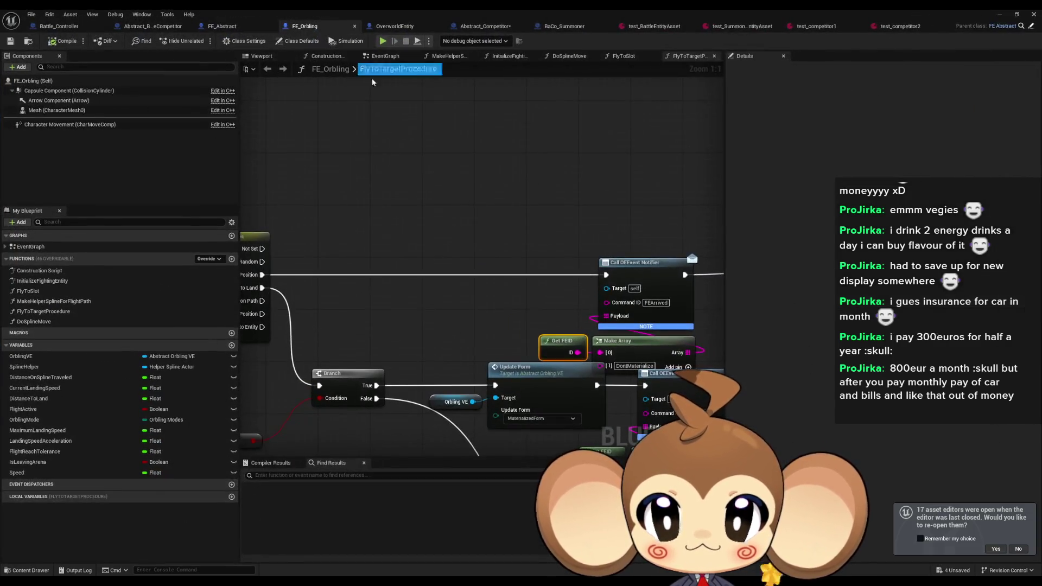
double_click(42, 281)
scroll(382, 300, up, 3)
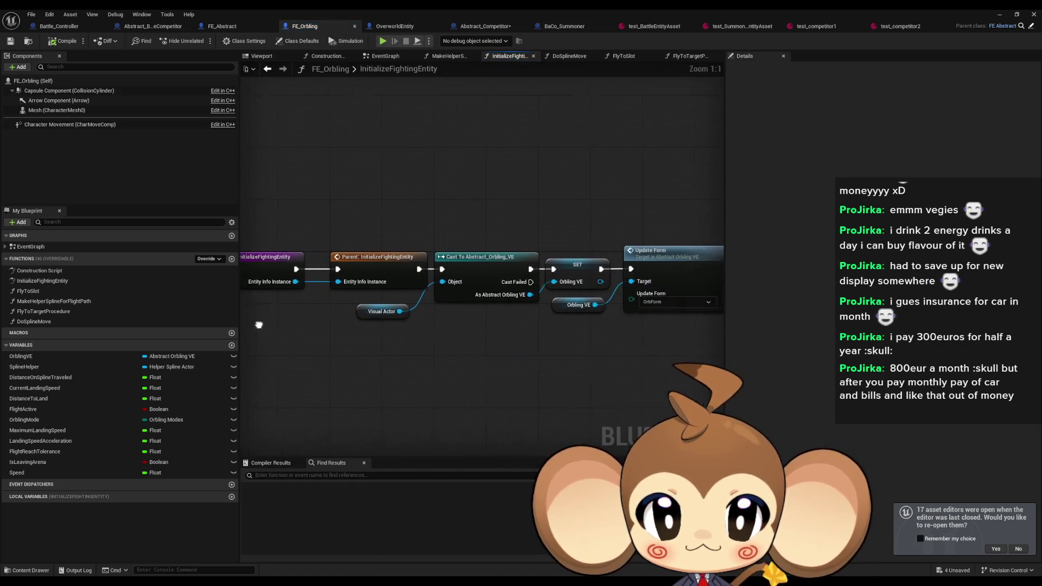
drag(259, 325, 229, 321)
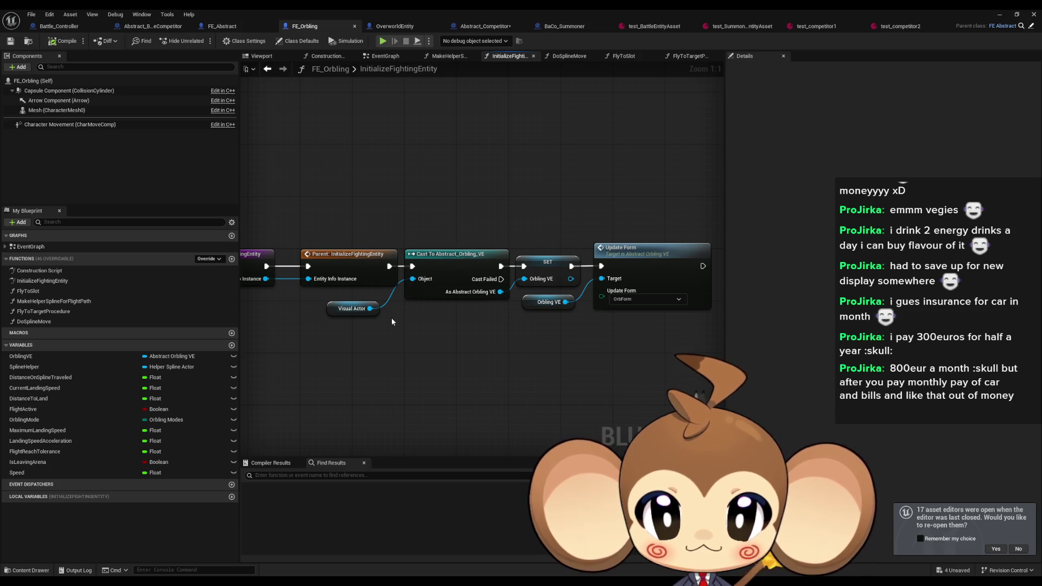
drag(341, 309, 355, 303)
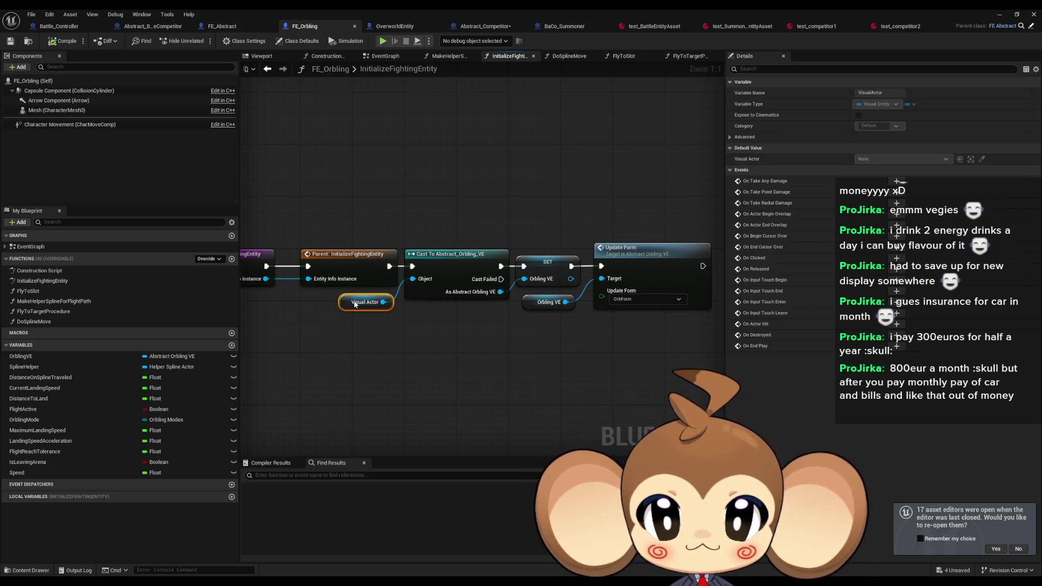
click(532, 367)
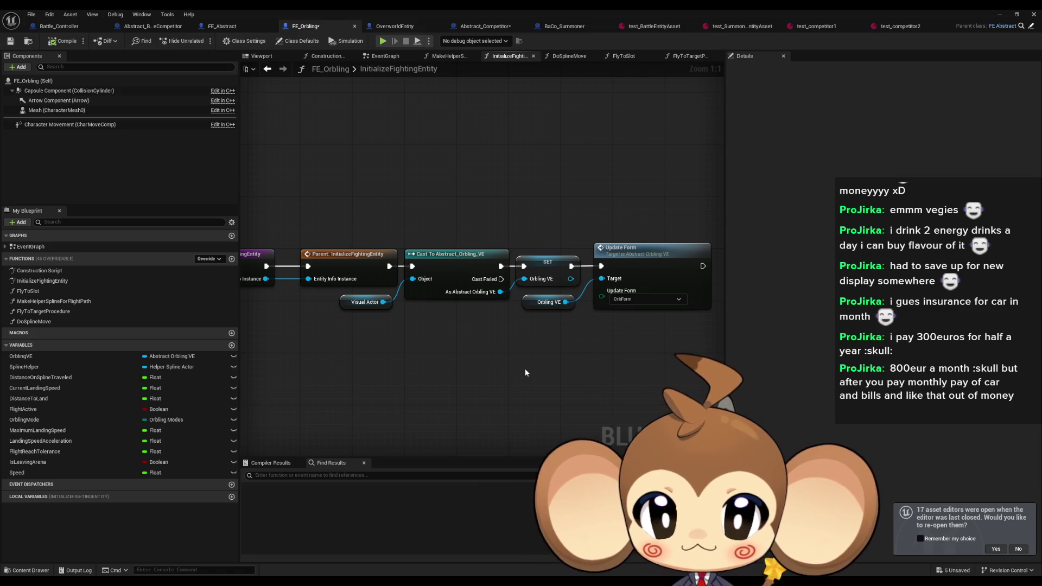
drag(574, 372, 553, 383)
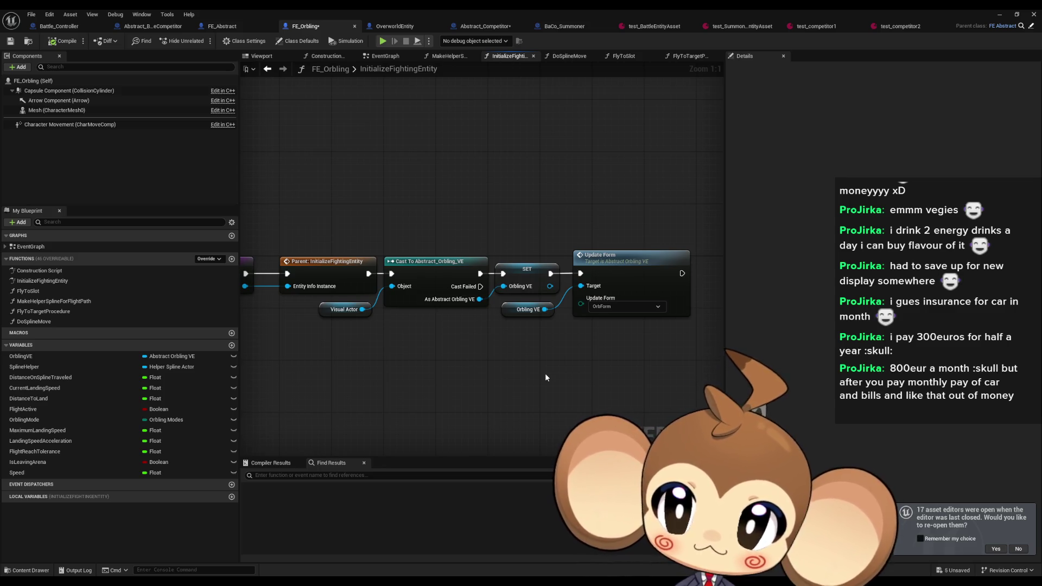
Review the Update Form and Parent: InitializeFightingEntity nodes, then return to FE_Abstract.
drag(545, 373, 478, 378)
drag(529, 222, 565, 283)
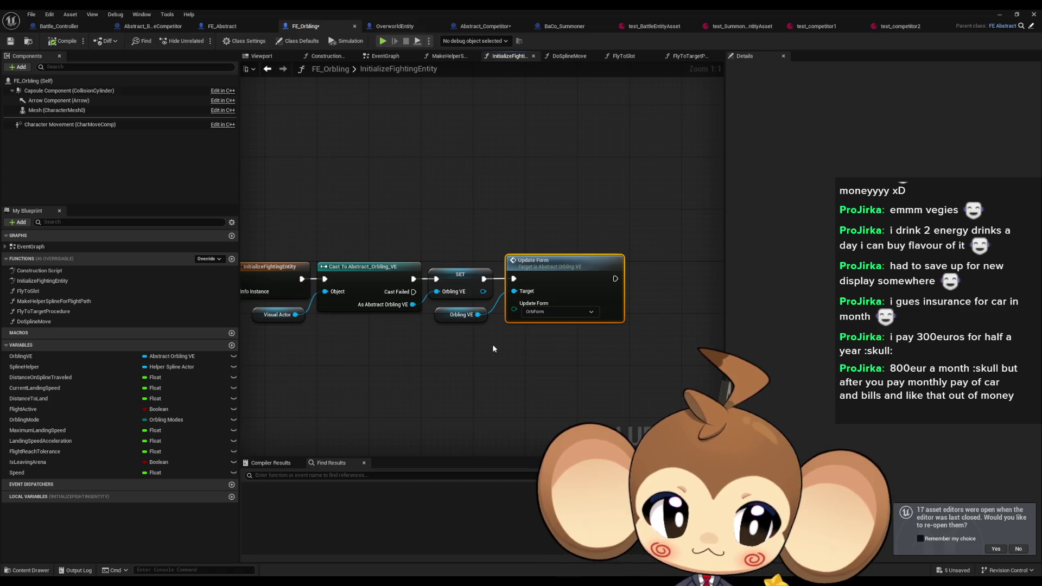
drag(493, 344, 583, 322)
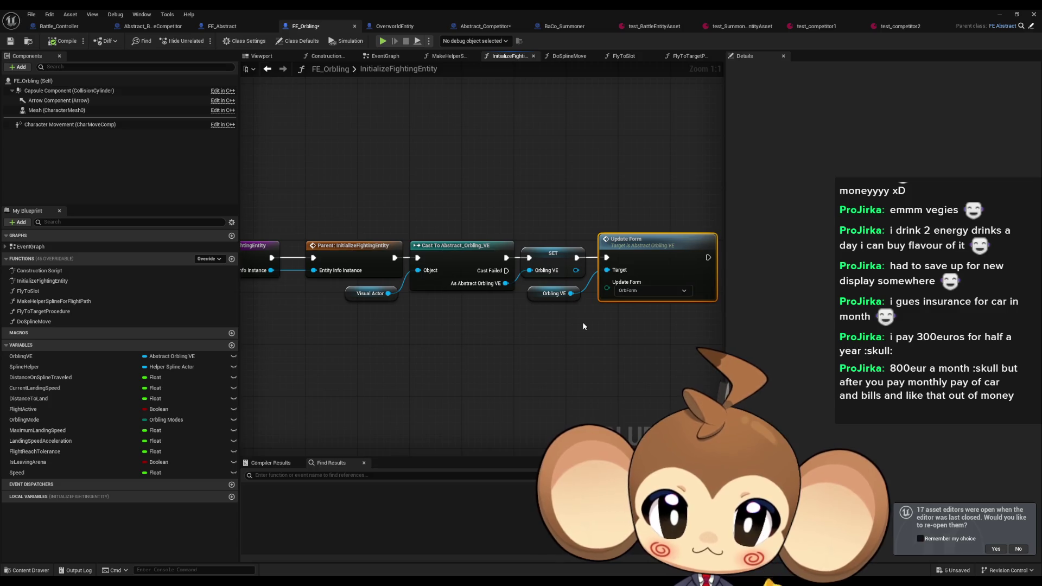
click(64, 283)
click(64, 288)
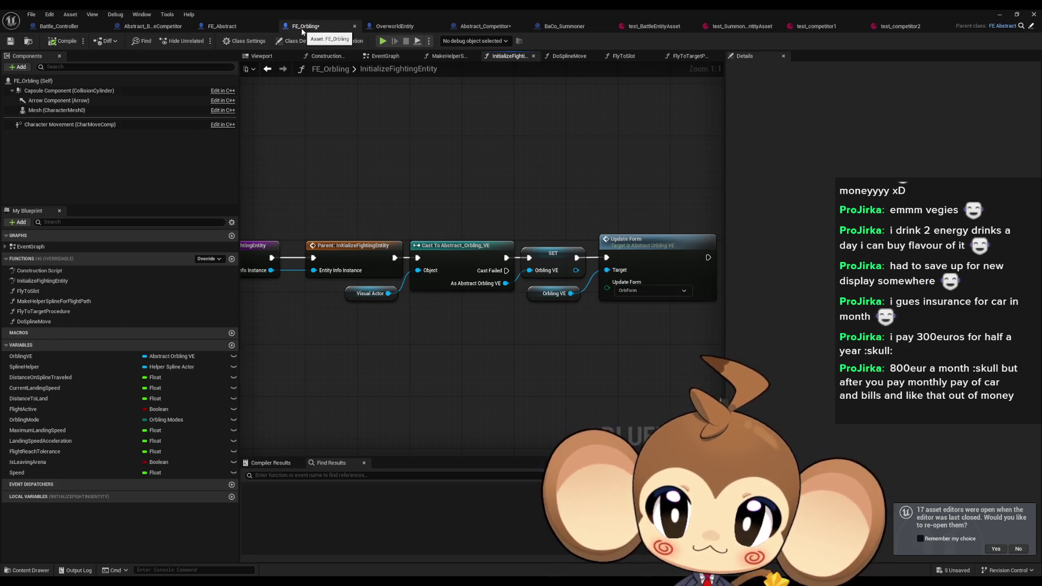
click(222, 26)
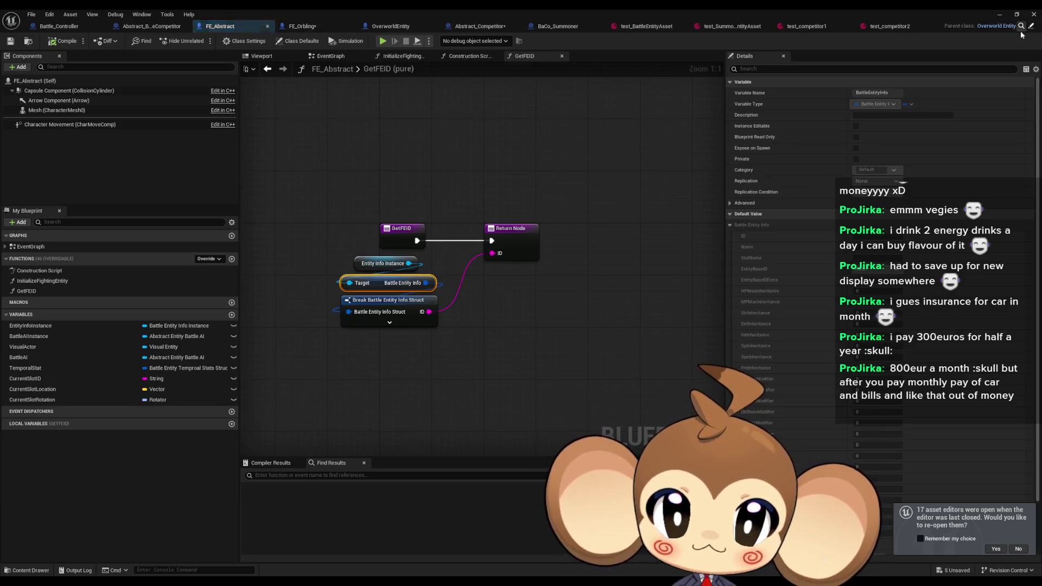
Open FE_Abstract's InitializeFightingEntity graph and pan across its SpawnActor and set-up node chain.
double_click(46, 282)
scroll(460, 292, down, 4)
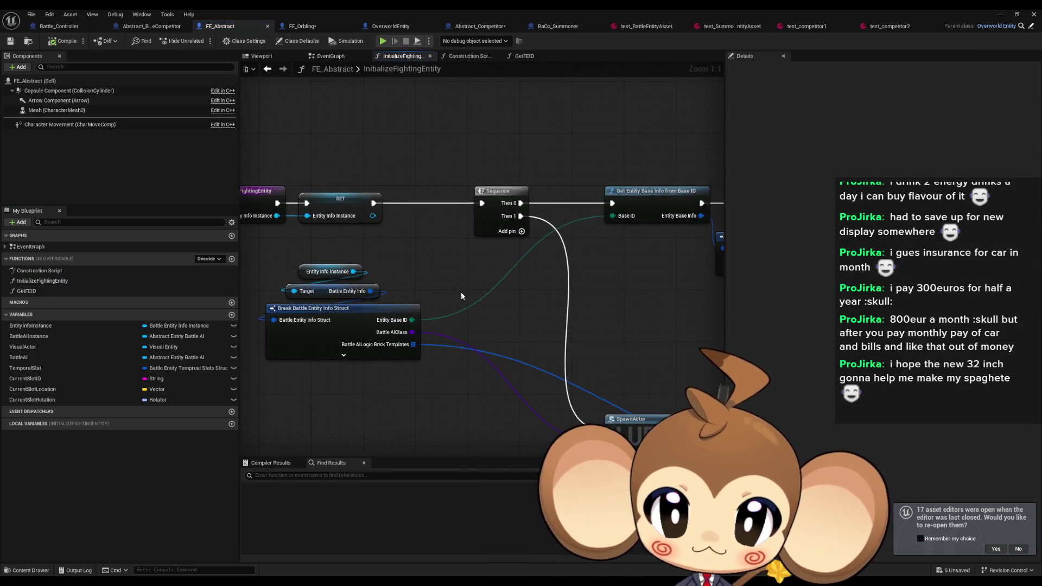
mouse_move(588, 300)
mouse_down()
mouse_move(397, 278)
mouse_move(469, 274)
mouse_up()
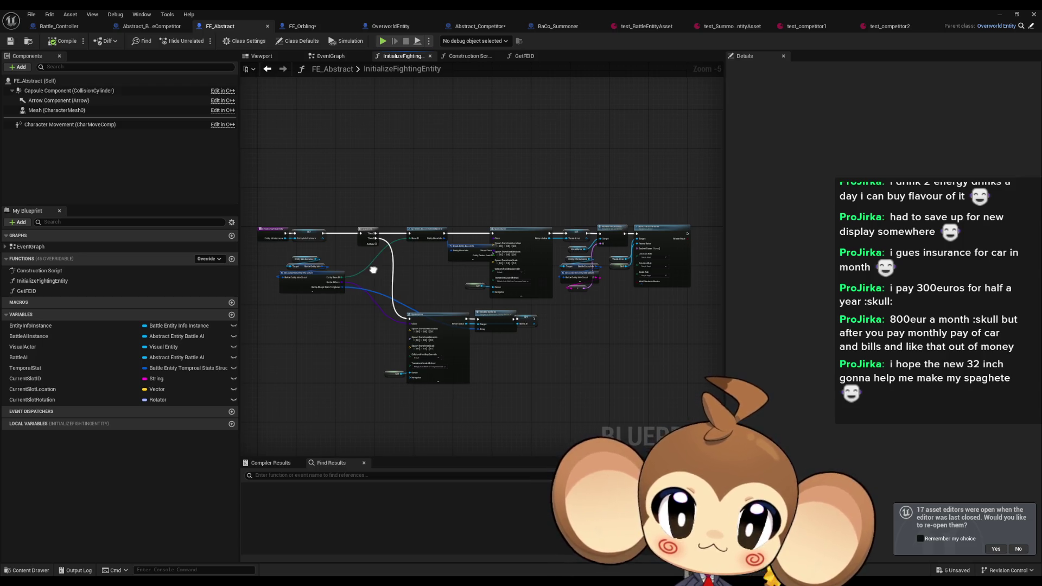
scroll(480, 277, up, 3)
drag(472, 270, 332, 281)
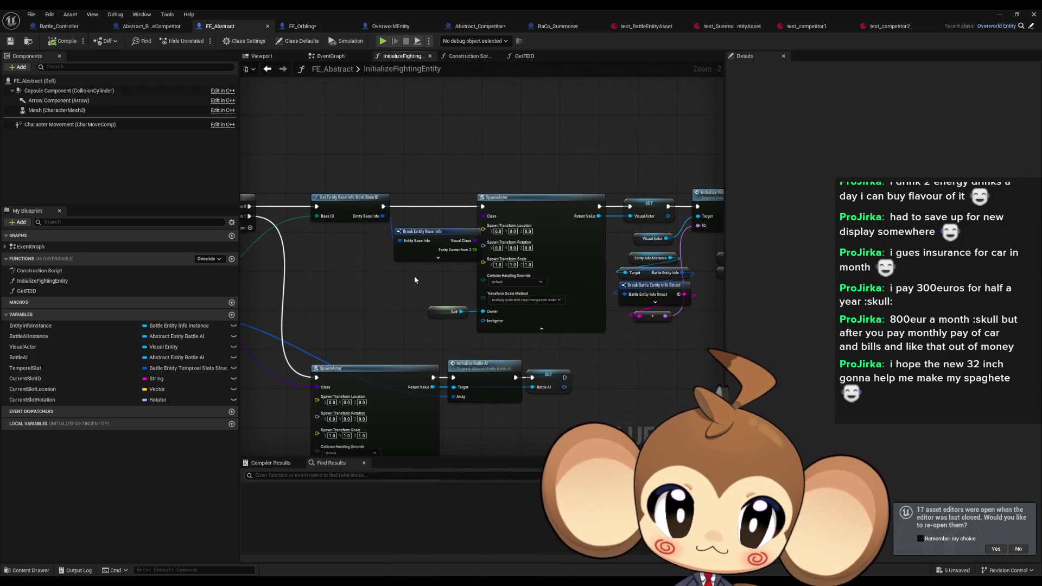
scroll(412, 278, down, 1)
scroll(376, 278, down, 1)
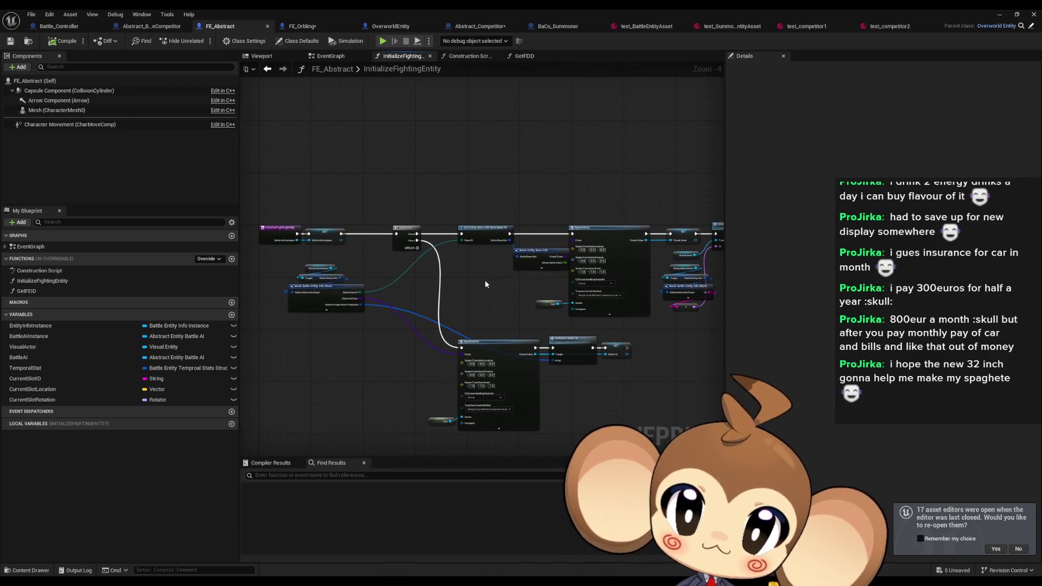
drag(484, 279, 391, 280)
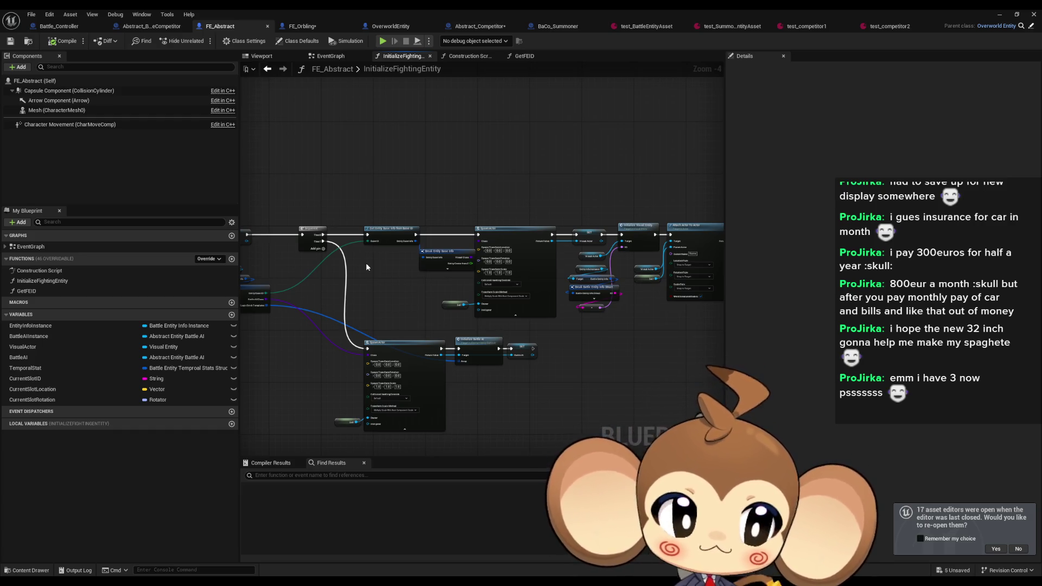
mouse_move(366, 268)
mouse_down()
mouse_move(481, 280)
mouse_move(441, 255)
mouse_up()
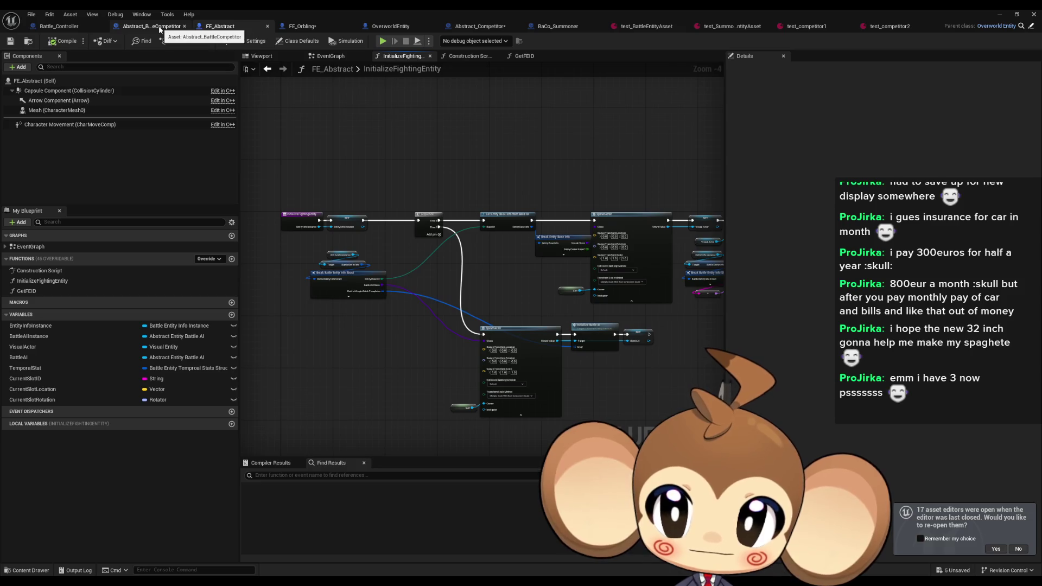
click(307, 27)
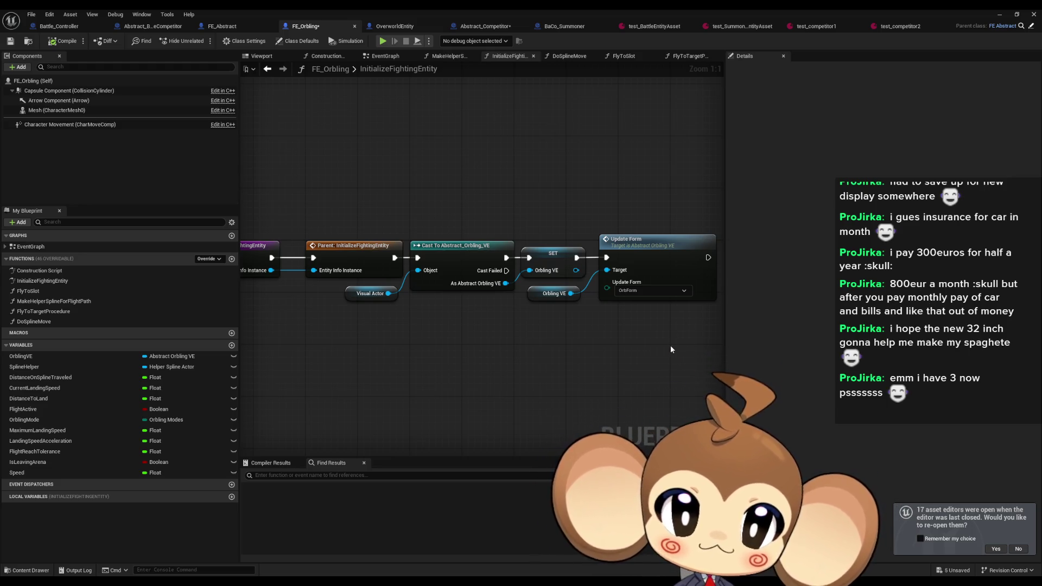
mouse_move(695, 354)
mouse_down()
mouse_move(636, 362)
mouse_move(637, 351)
mouse_up()
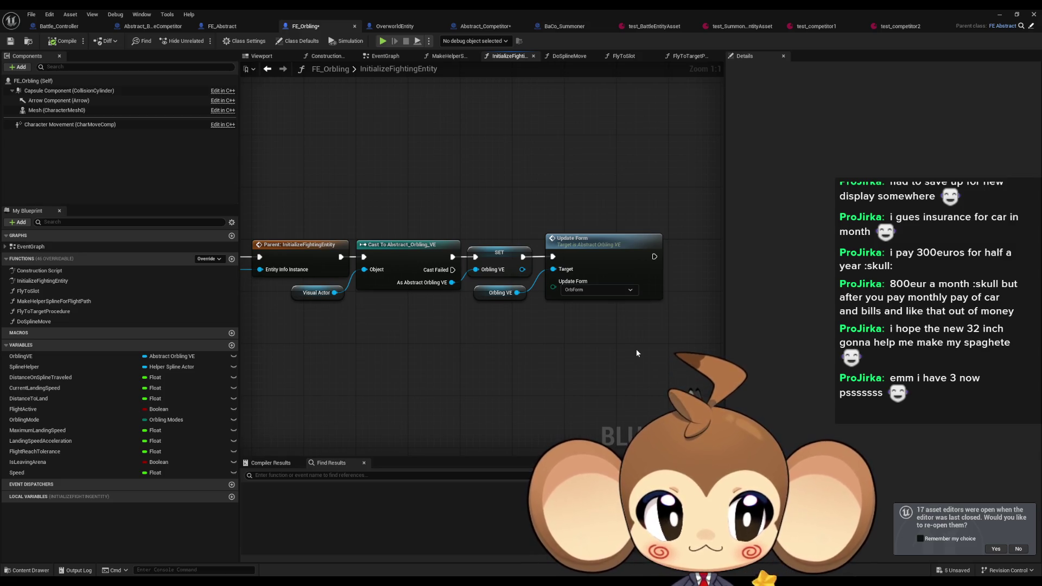
mouse_move(455, 353)
mouse_down()
mouse_move(594, 330)
mouse_move(402, 346)
mouse_up()
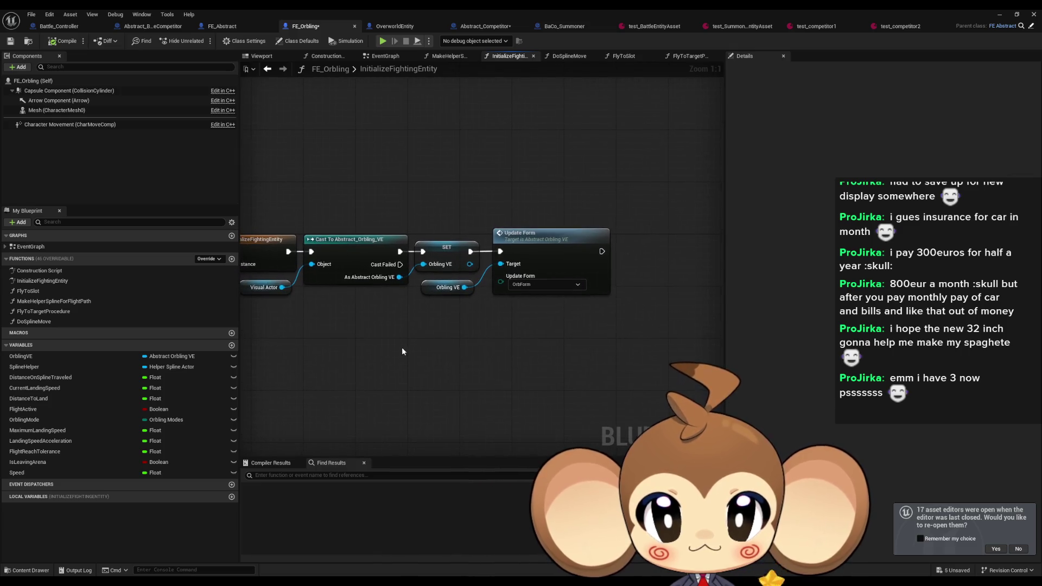
click(218, 29)
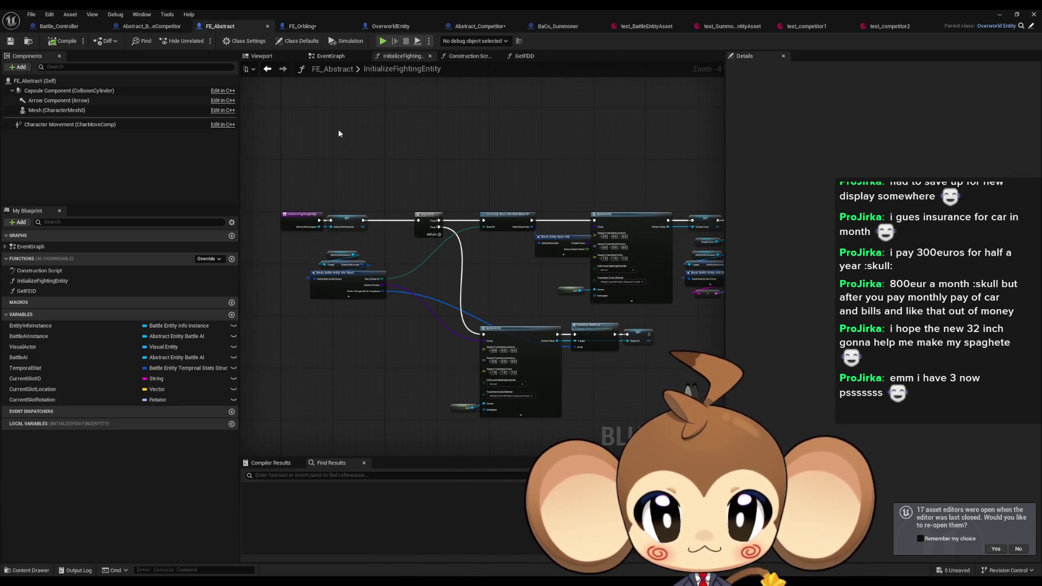
Undo the Initialize Visual Entity node additions in FE_Abstract's InitializeFightingEntity with Ctrl+Z.
mouse_move(418, 174)
mouse_down()
mouse_move(473, 188)
mouse_move(428, 175)
mouse_up()
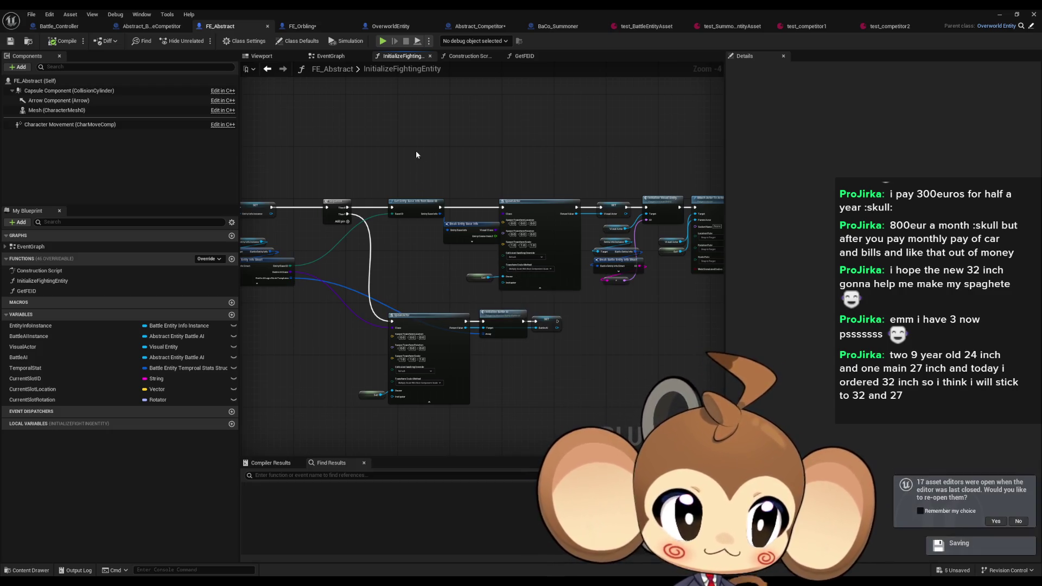
drag(425, 220, 384, 215)
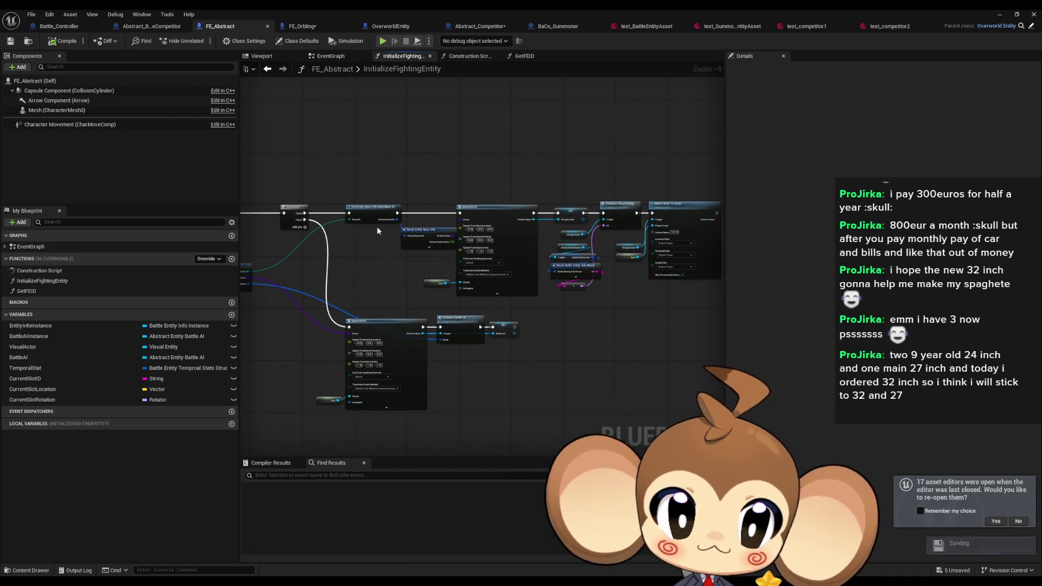
mouse_move(374, 249)
mouse_down()
mouse_move(339, 250)
mouse_move(491, 247)
mouse_move(504, 258)
mouse_up()
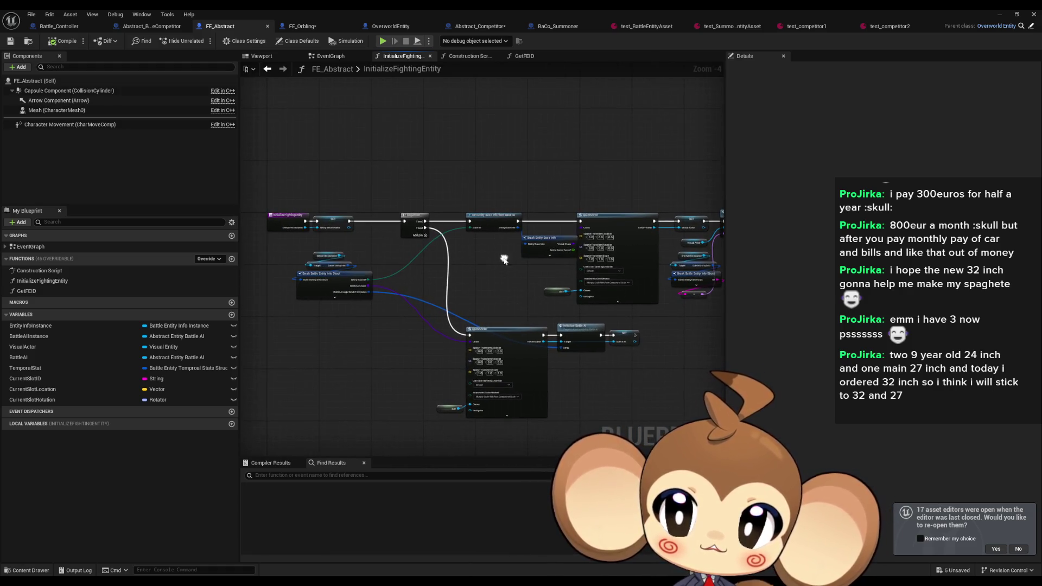
scroll(326, 191, up, 2)
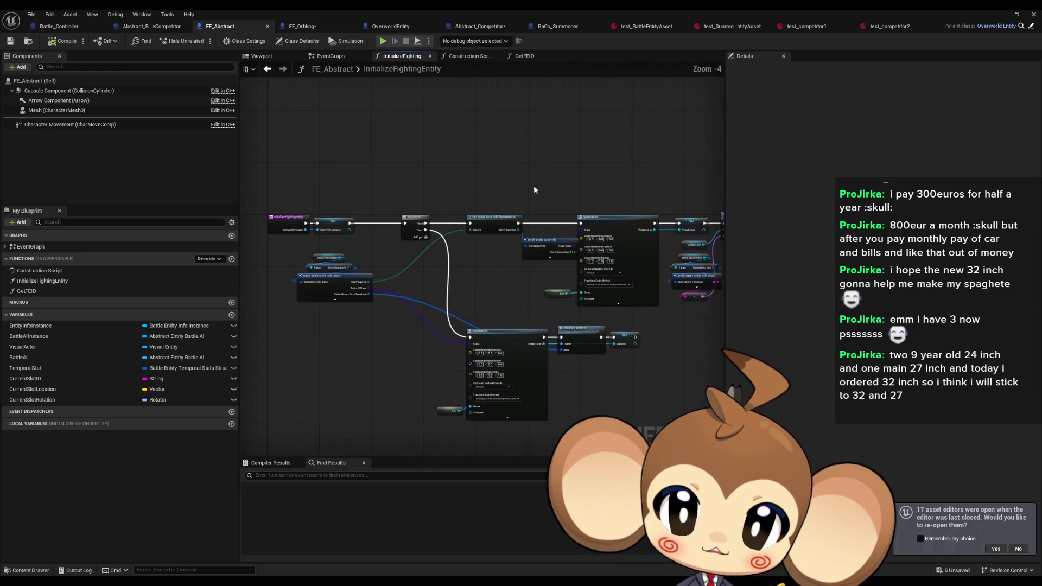
scroll(491, 289, up, 2)
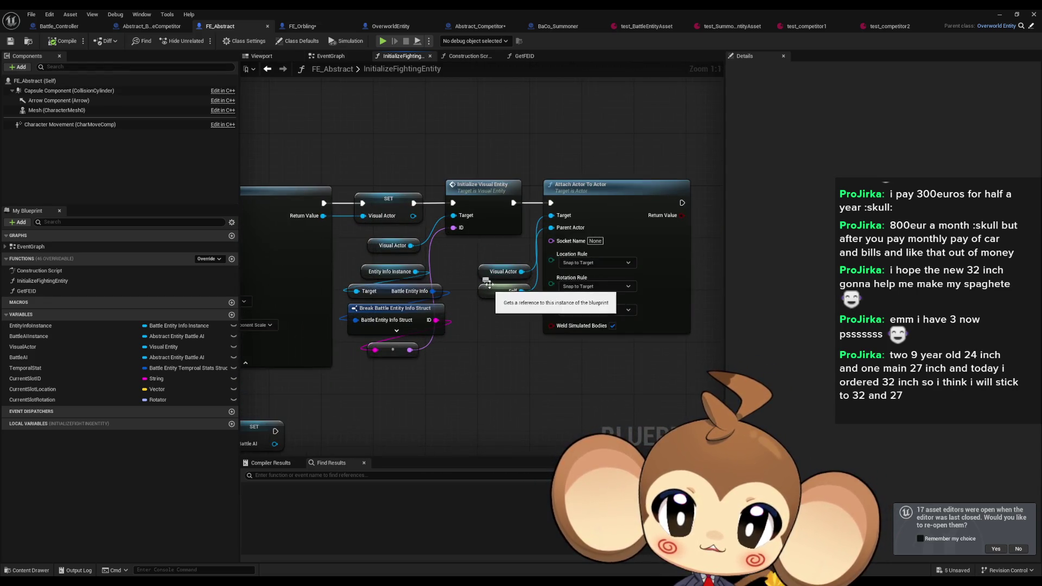
drag(463, 133, 498, 221)
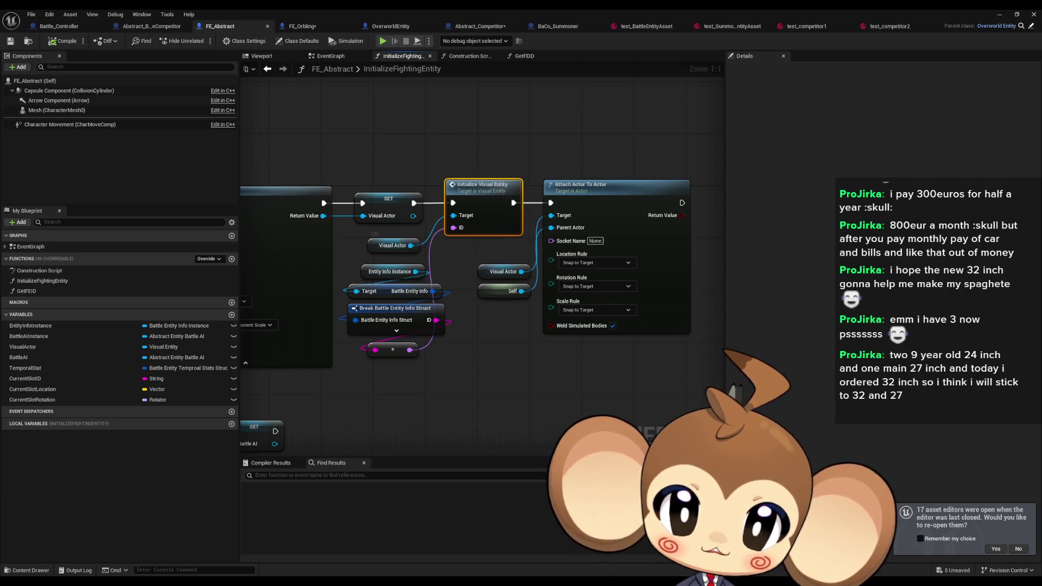
key(ctrl+z)
key(ctrl+z)
Box-select the InitializeFightingEntity entry and SET nodes.
drag(436, 299, 443, 298)
drag(287, 248, 405, 254)
mouse_move(323, 185)
mouse_down()
mouse_move(449, 242)
mouse_move(578, 262)
mouse_up()
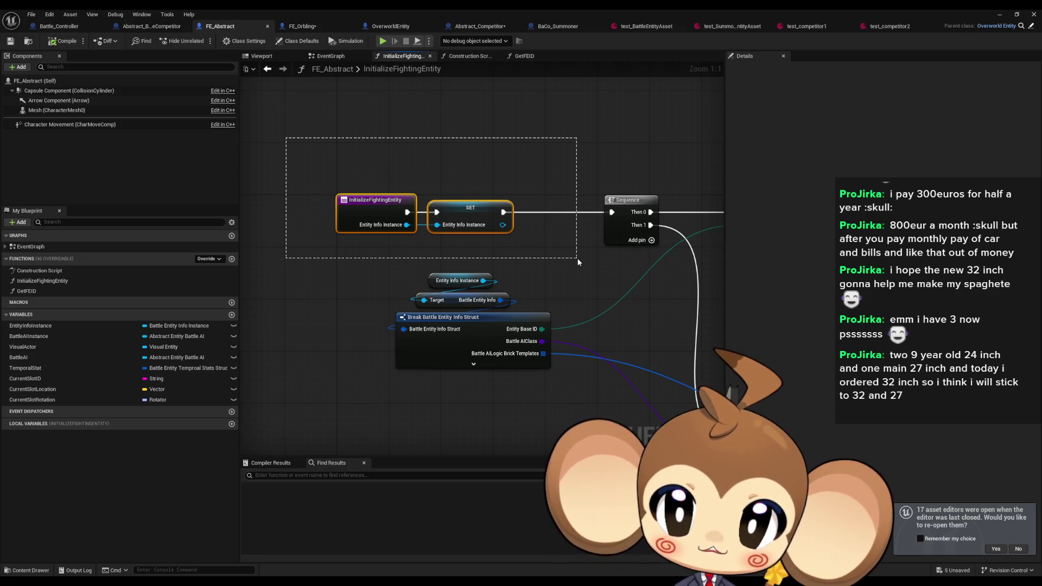
Look up where the InitializeFightingEntity node is referenced.
drag(578, 262, 578, 262)
right_click(357, 200)
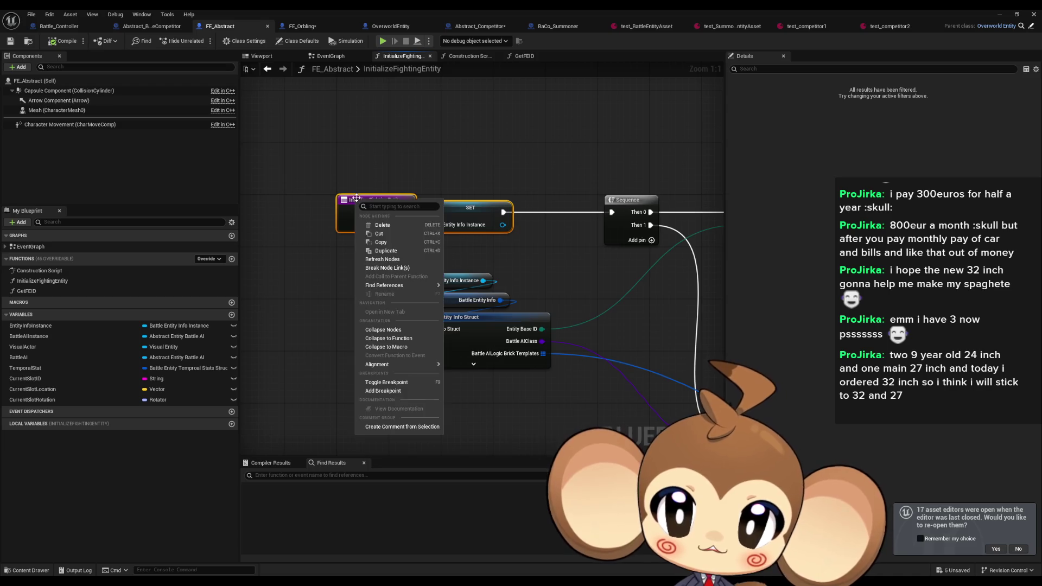
mouse_move(415, 285)
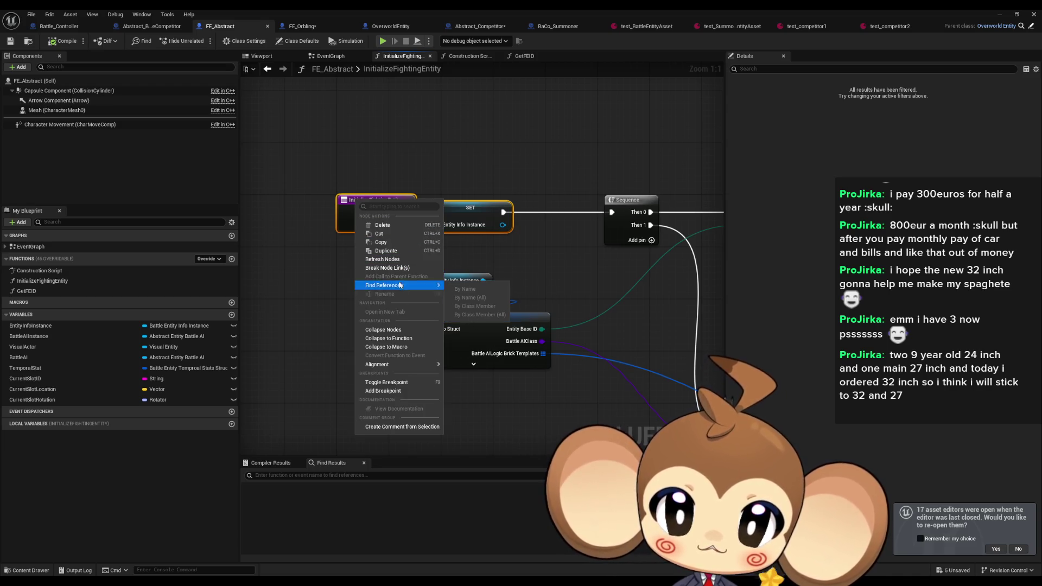
click(350, 200)
right_click(351, 200)
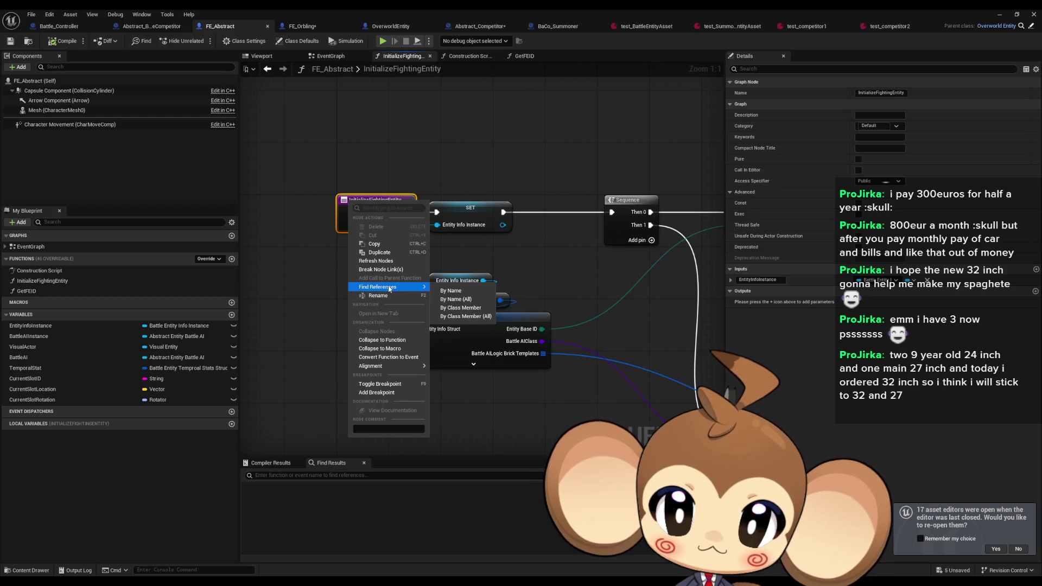
key(Escape)
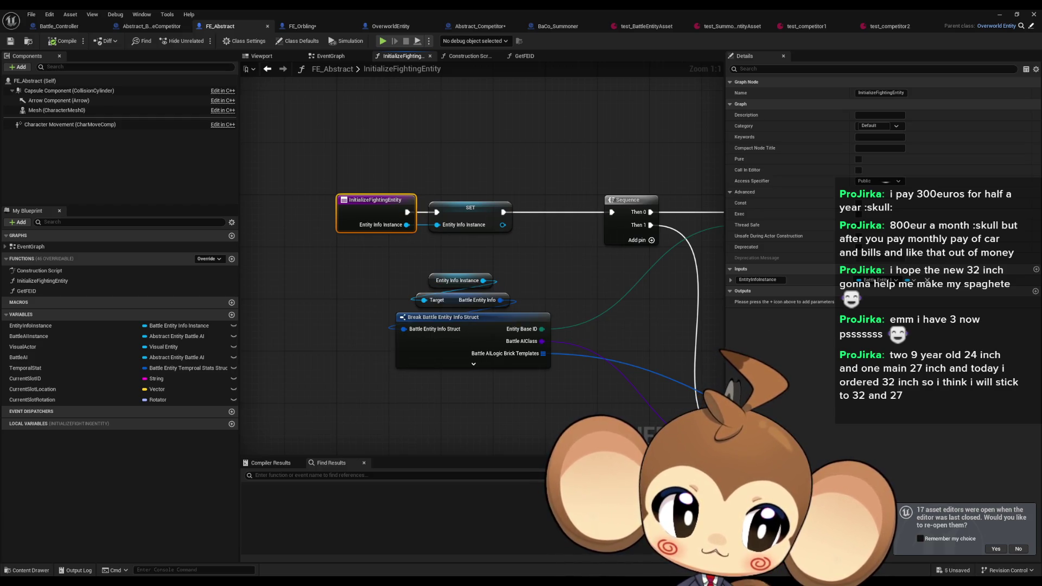
Go to the Initialize Fighting Entity call in Abstract_BattleCompetitor's SpawnInitializeAndSetToSlots_Entities graph.
key(ctrl+Tab)
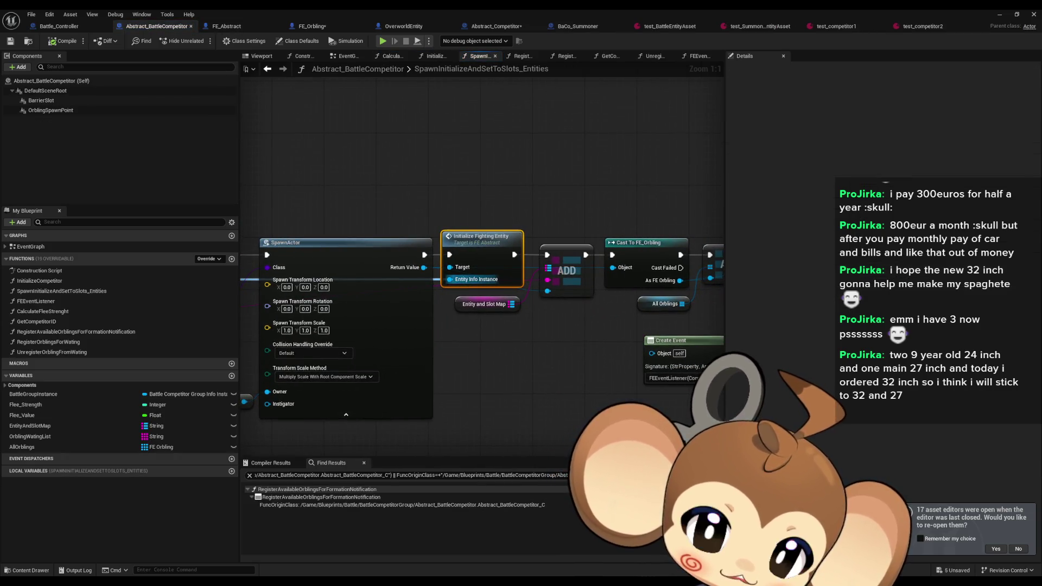
scroll(434, 374, down, 3)
scroll(278, 310, up, 3)
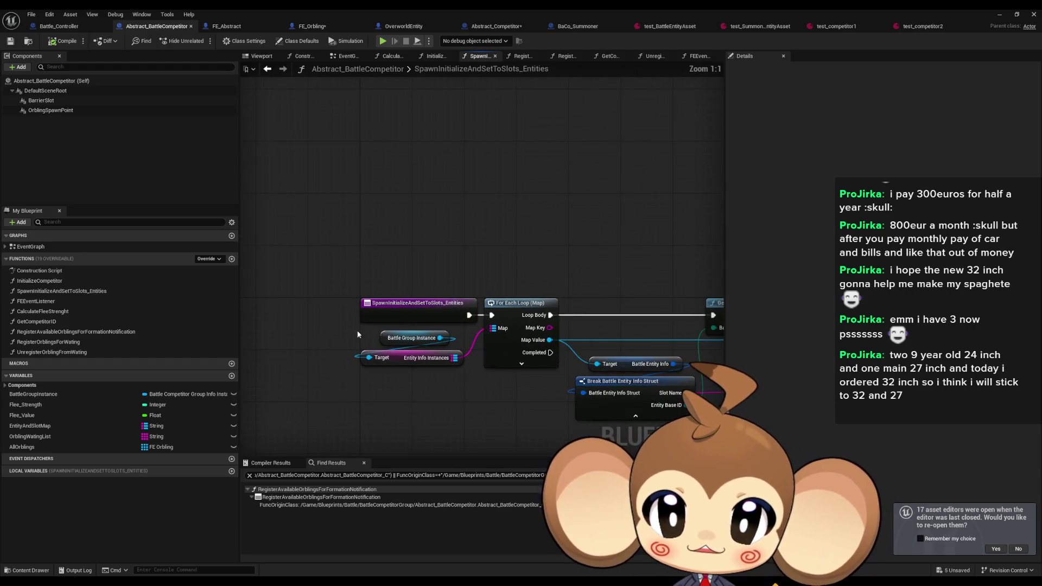
scroll(369, 259, down, 3)
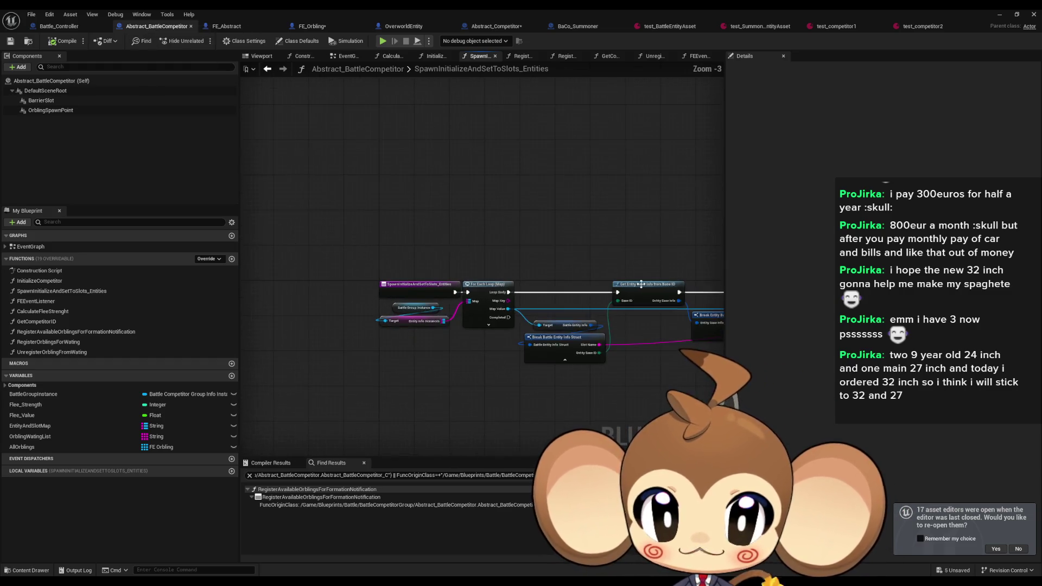
scroll(519, 307, up, 3)
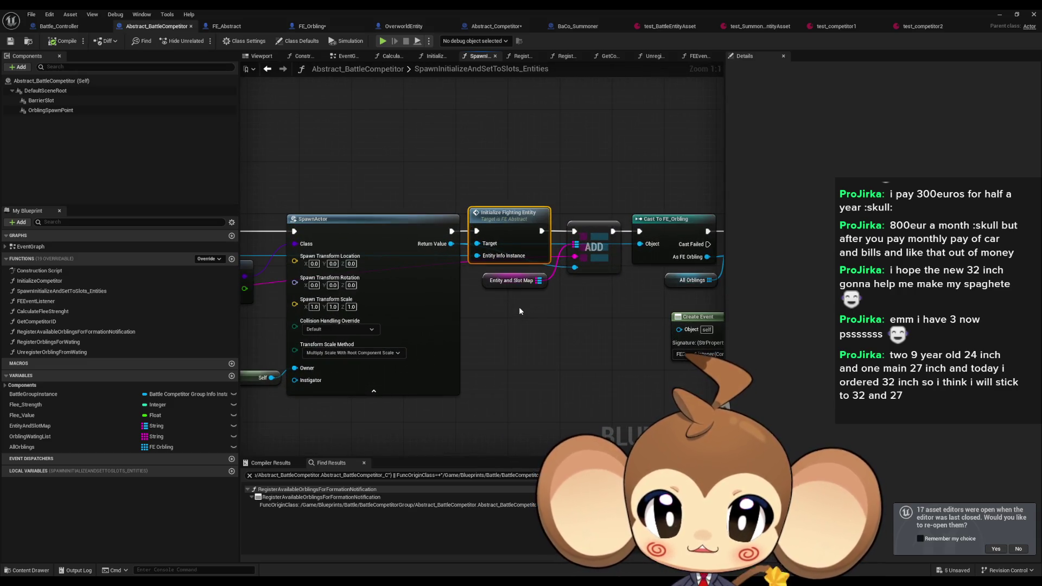
mouse_move(519, 311)
mouse_down()
mouse_move(581, 297)
mouse_move(550, 300)
mouse_up()
drag(485, 174, 547, 245)
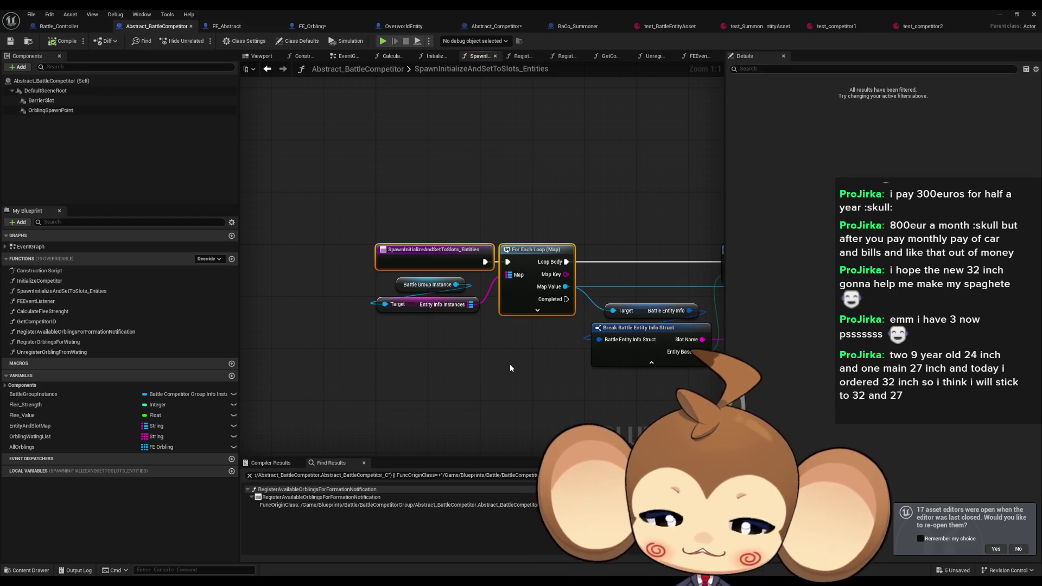
drag(510, 363, 438, 361)
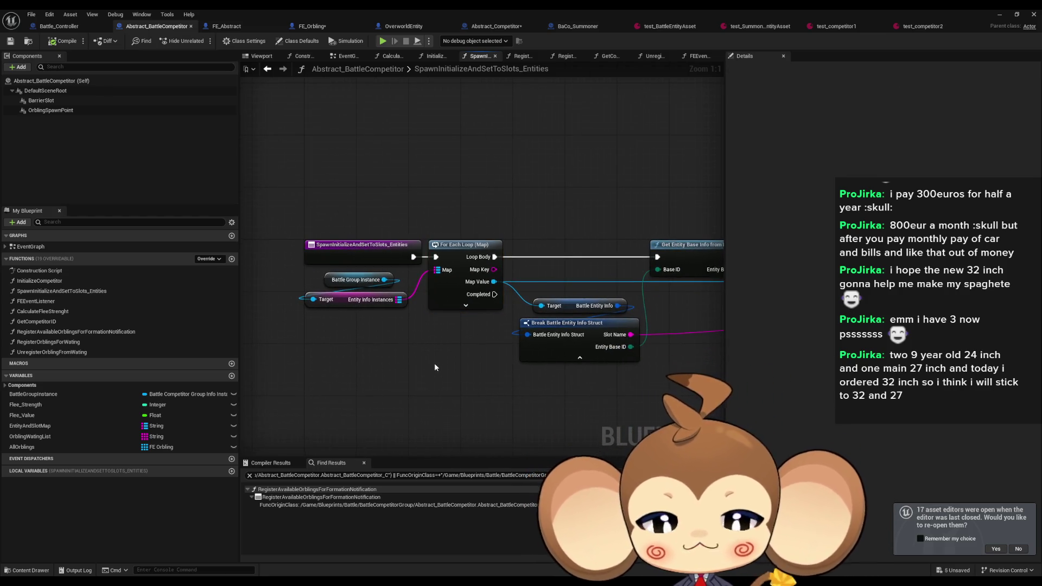
Inspect the Battle Group Instance variable's properties.
click(358, 280)
click(388, 337)
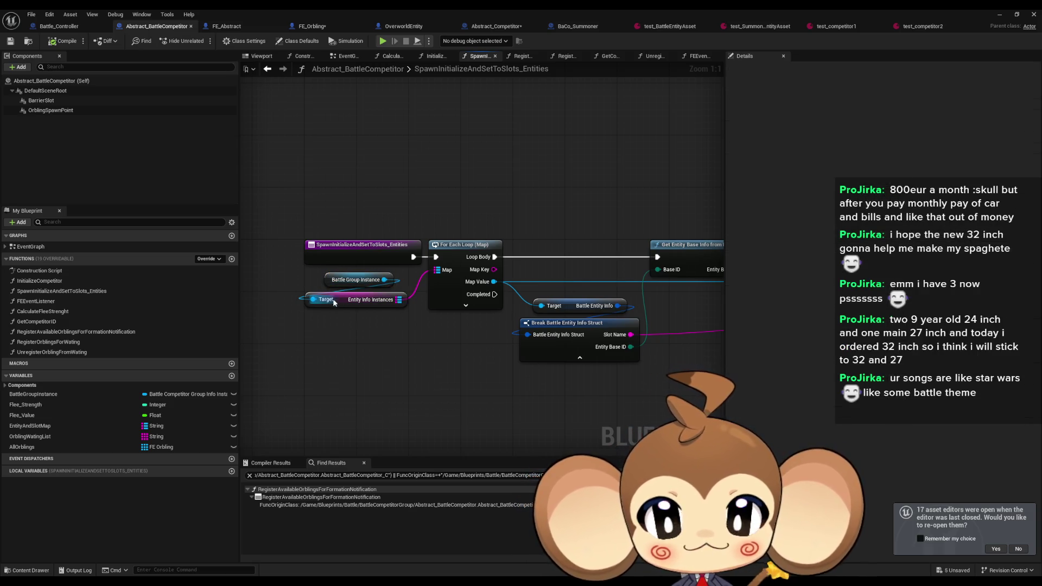
click(355, 279)
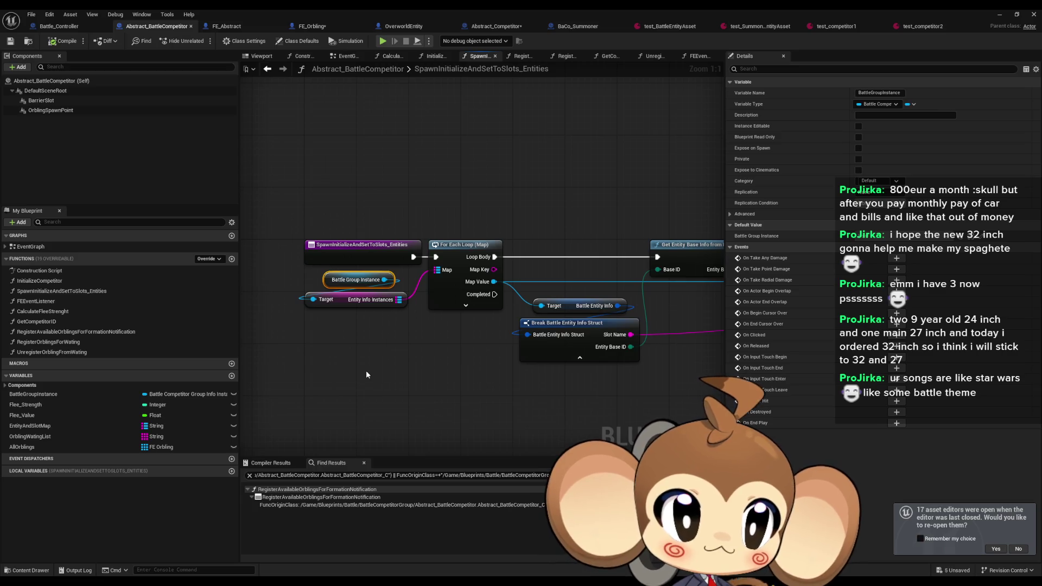
scroll(368, 375, down, 1)
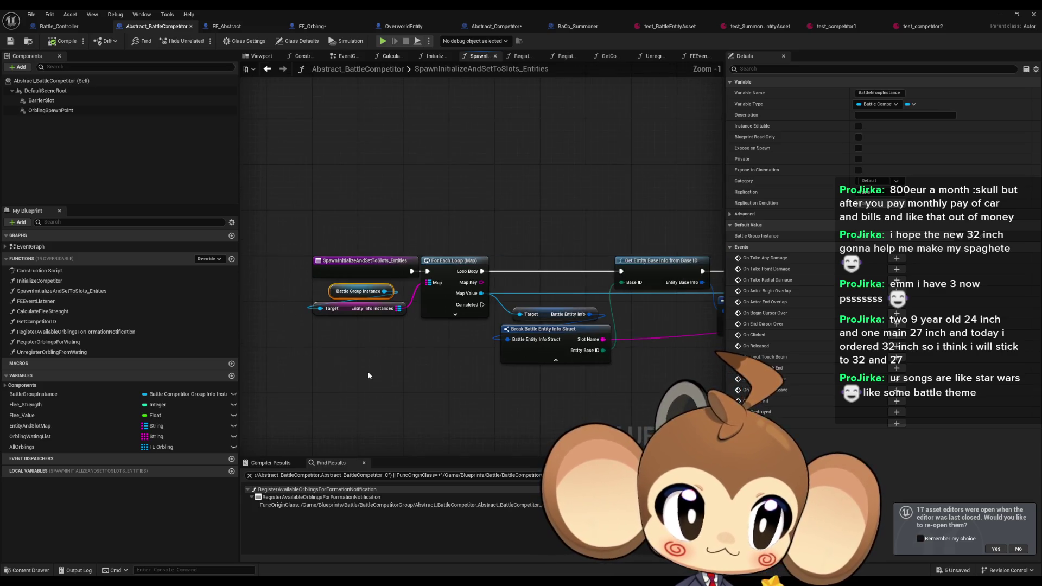
drag(526, 388, 399, 405)
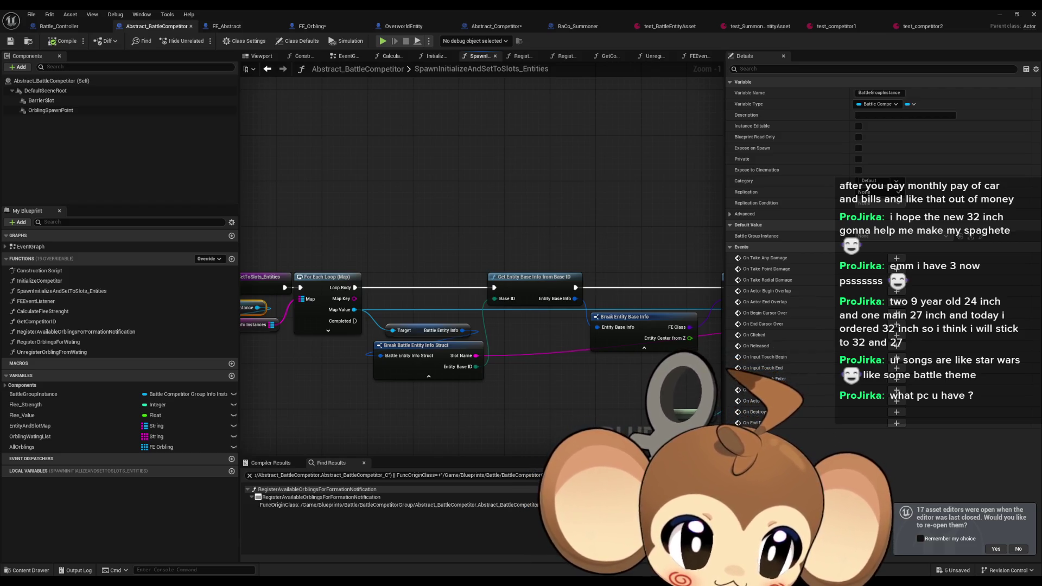
Pan between the entry, For Each Loop and Get Entity Base Info nodes.
mouse_move(578, 386)
mouse_down()
mouse_move(566, 394)
mouse_move(604, 370)
mouse_up()
scroll(566, 397, down, 1)
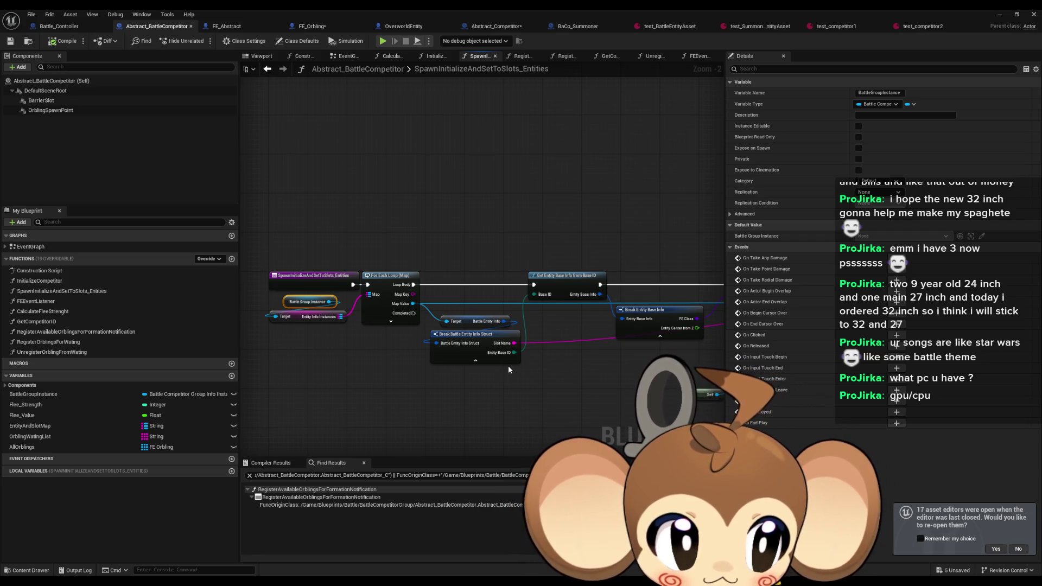
drag(508, 369, 532, 366)
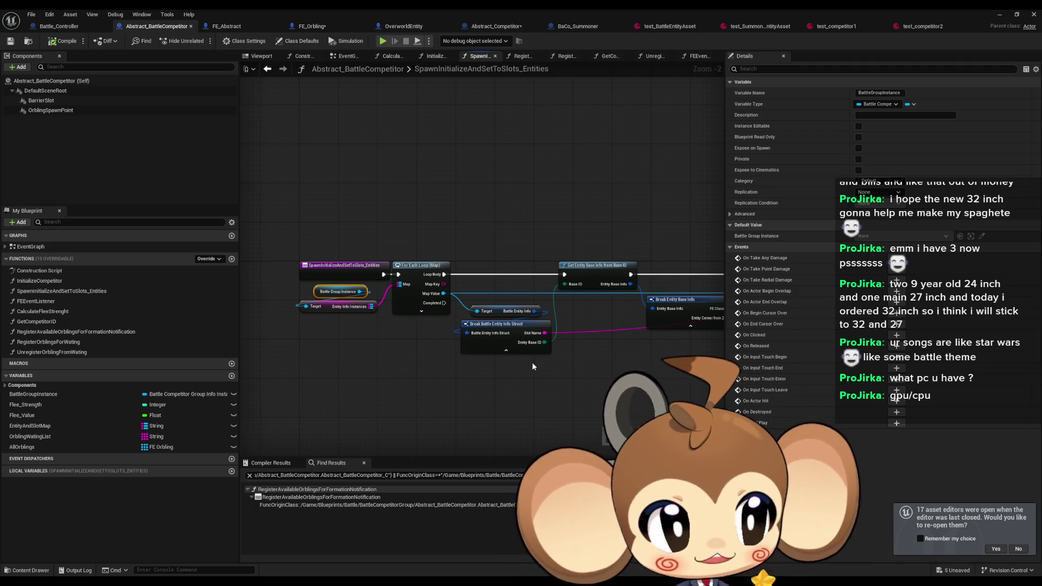
mouse_move(534, 363)
mouse_down()
mouse_move(483, 385)
mouse_move(425, 388)
mouse_move(255, 358)
mouse_up()
scroll(424, 388, down, 1)
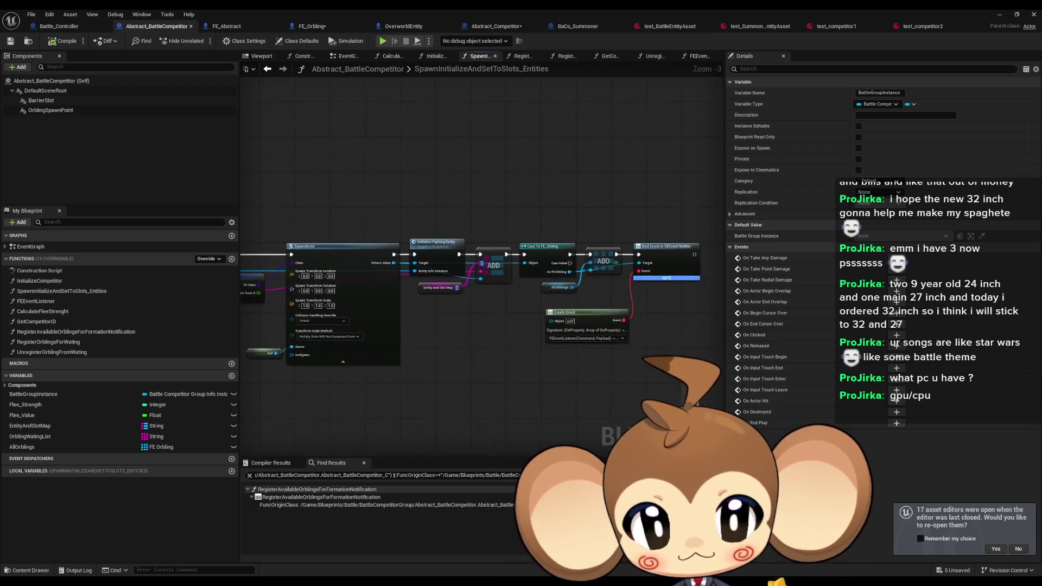
drag(434, 366, 594, 343)
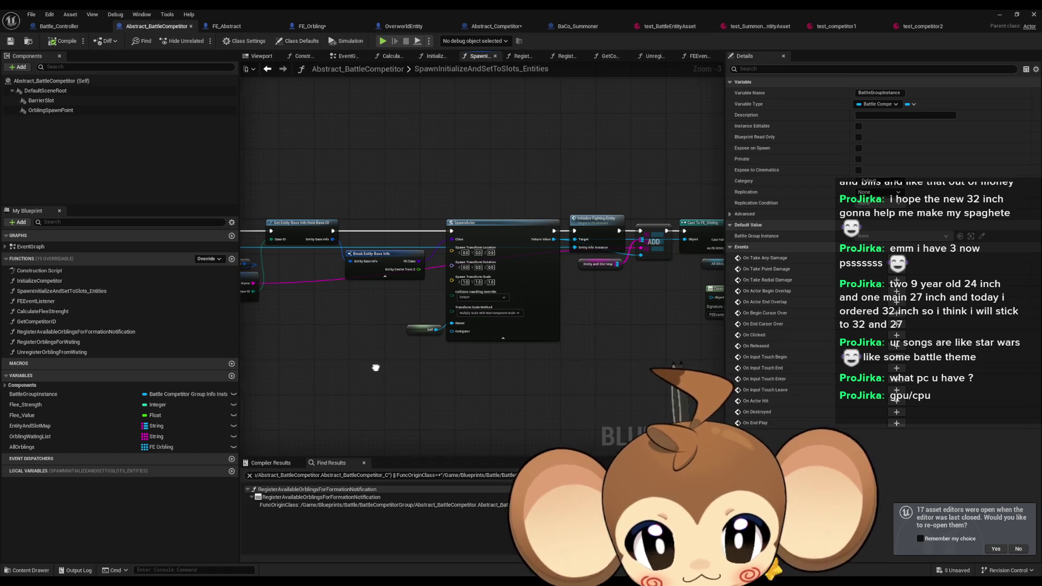
drag(375, 368, 645, 353)
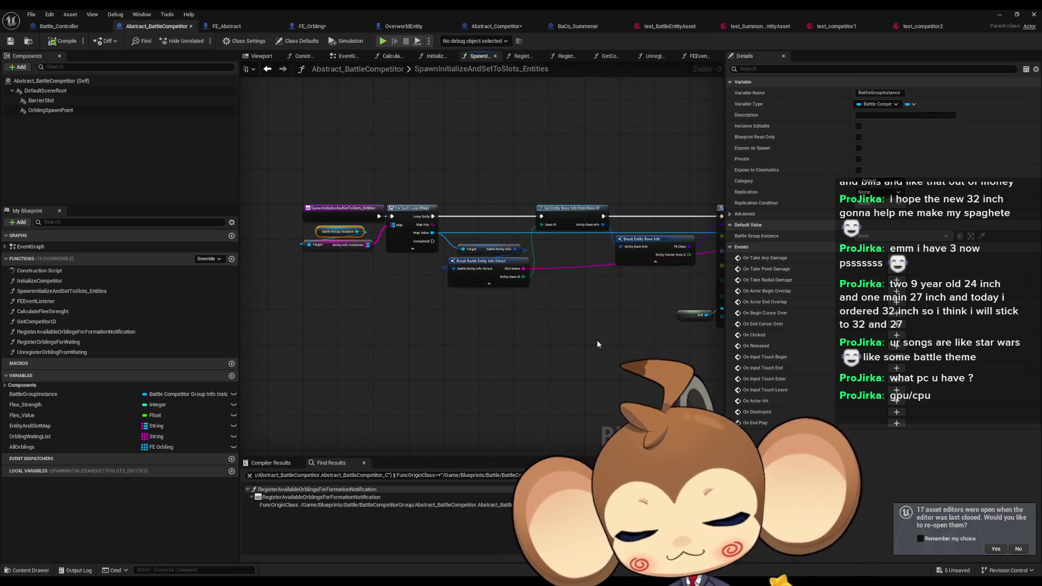
scroll(568, 349, up, 3)
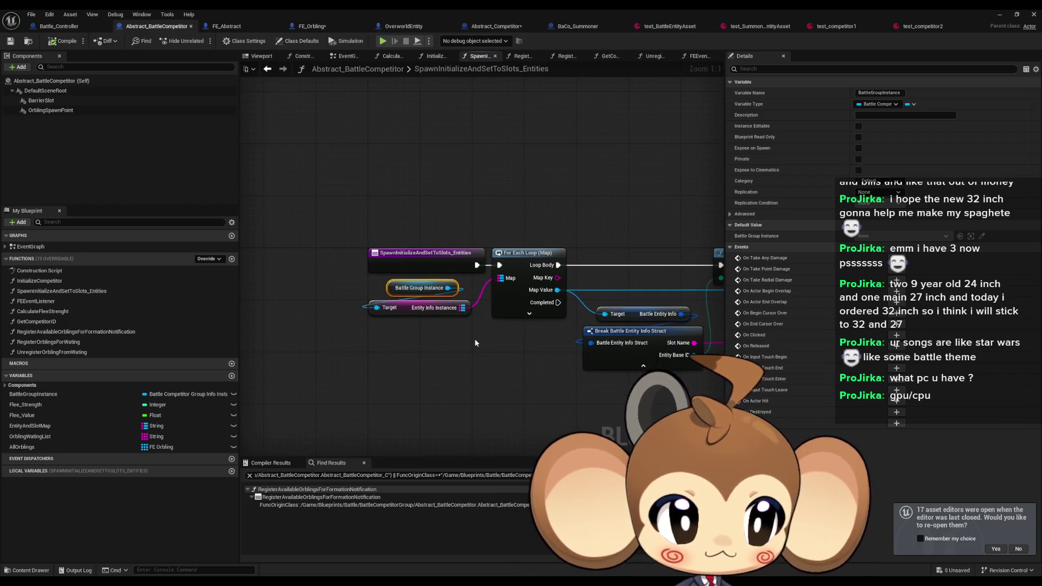
drag(477, 333, 472, 324)
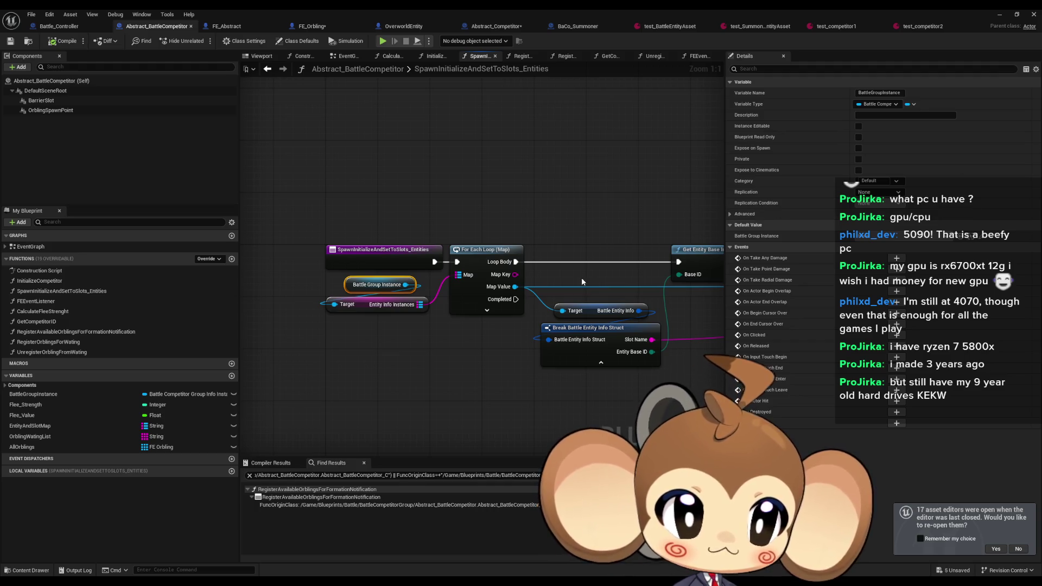
Review the SpawnActor, Cast and Create Event nodes, then return to the For Each Loop.
drag(585, 227, 556, 238)
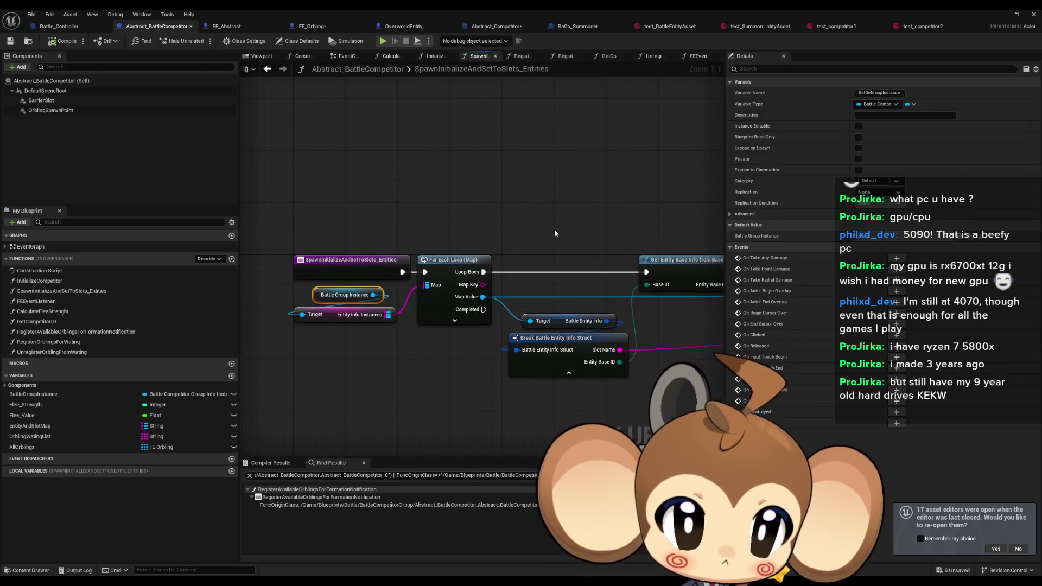
scroll(555, 227, down, 4)
drag(506, 336, 382, 330)
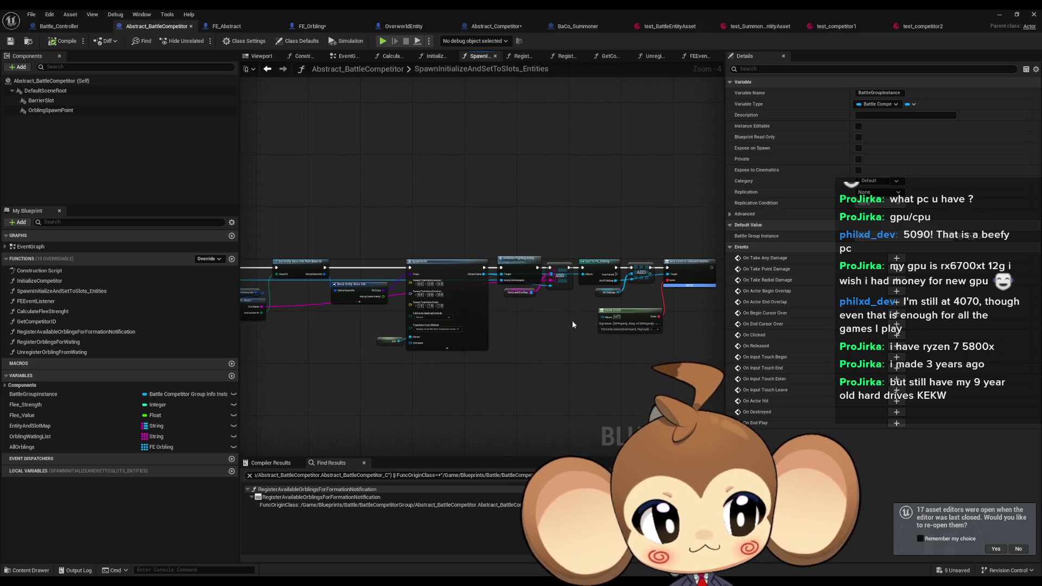
drag(572, 324, 558, 325)
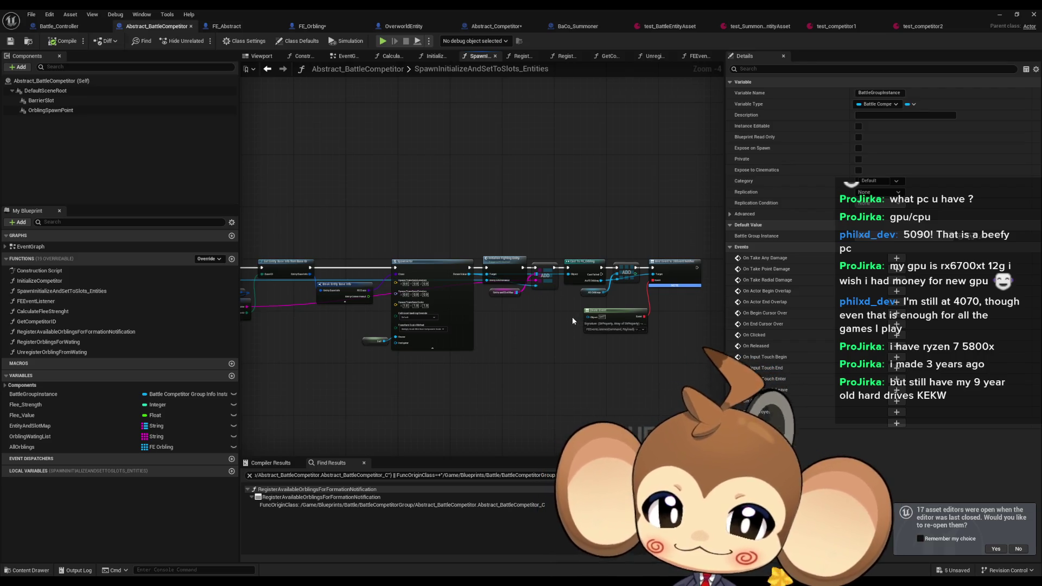
drag(572, 317, 561, 327)
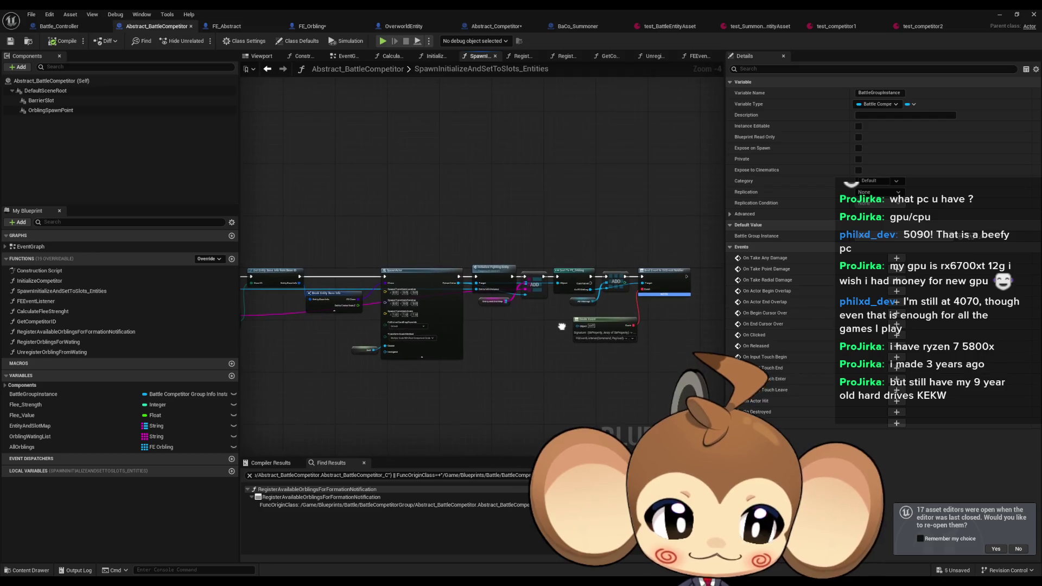
scroll(500, 333, up, 3)
drag(500, 333, 596, 387)
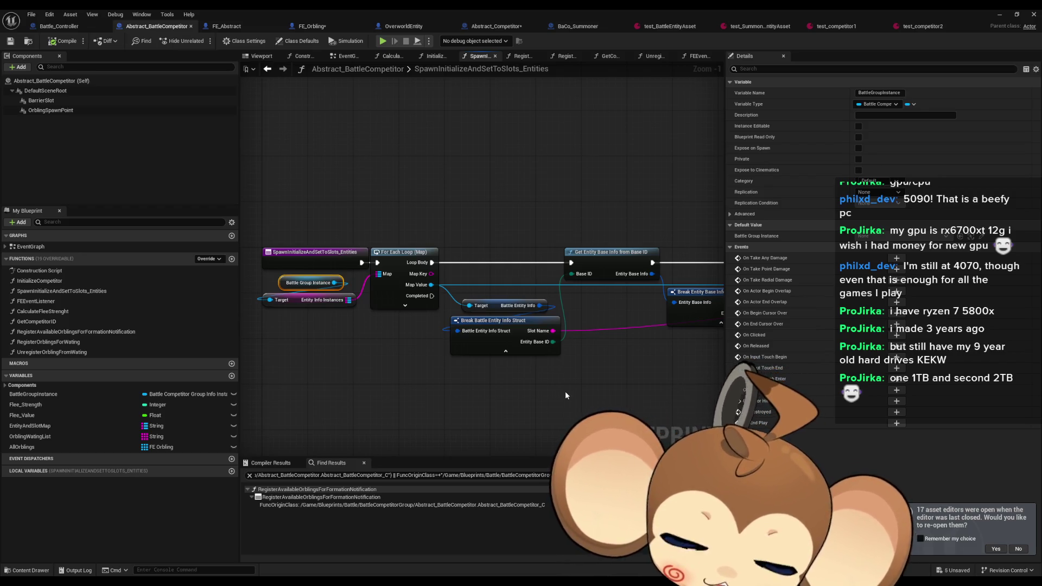
Pan through SpawnActor, Cast To FE_Orbling and Bind Event, fitting the whole chain in view.
scroll(565, 391, down, 1)
drag(588, 390, 271, 358)
mouse_move(591, 344)
mouse_down()
mouse_move(305, 337)
mouse_move(435, 338)
mouse_up()
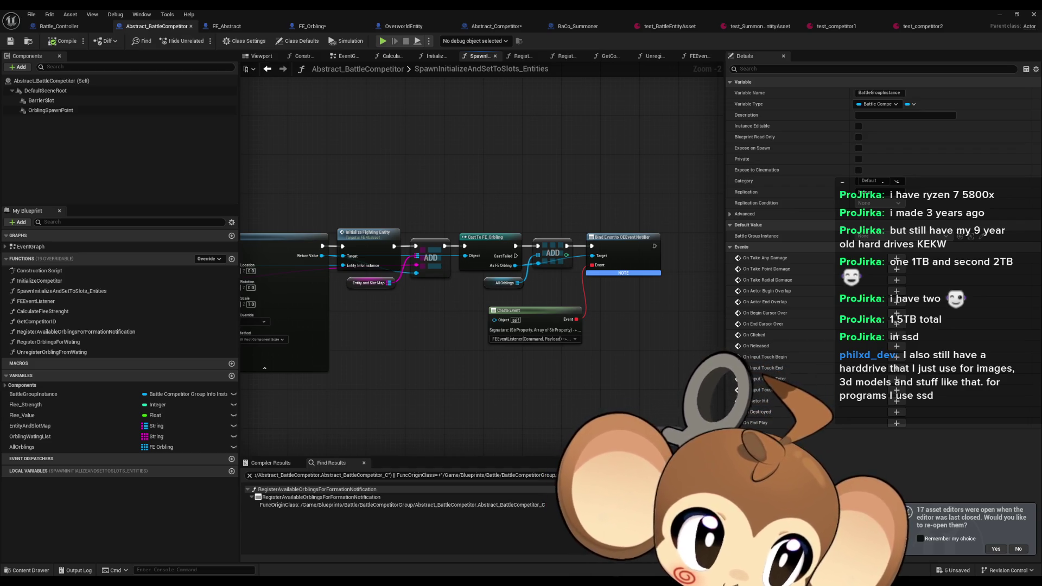
drag(515, 386, 556, 404)
drag(659, 372, 589, 372)
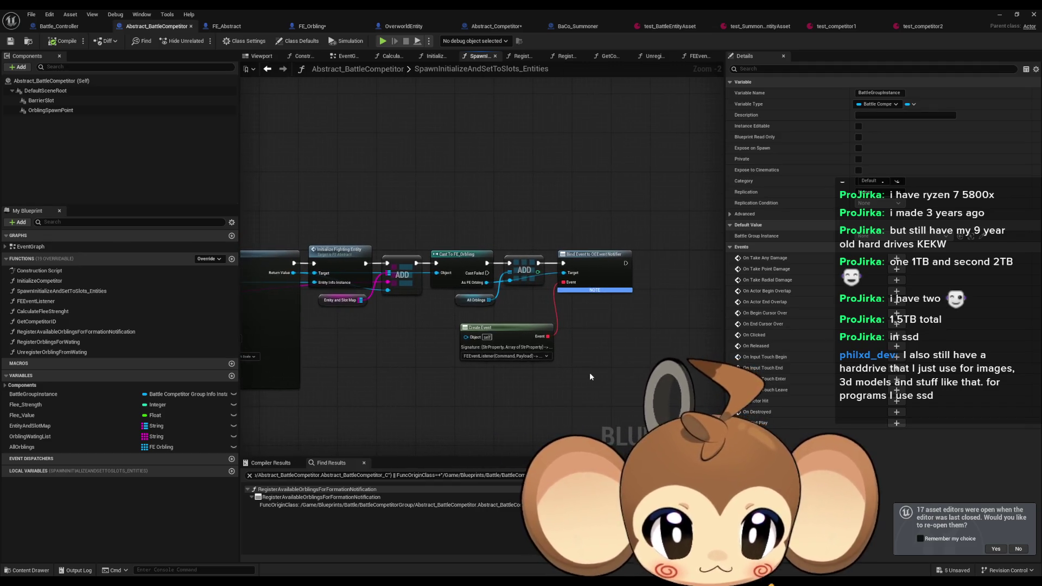
scroll(415, 383, down, 2)
drag(411, 387, 710, 344)
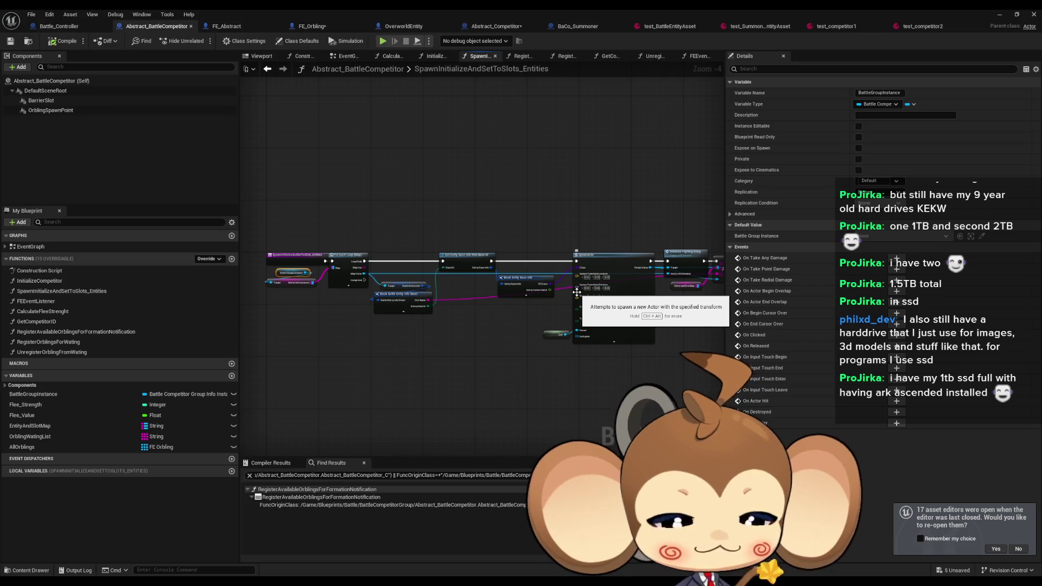
drag(533, 259, 381, 251)
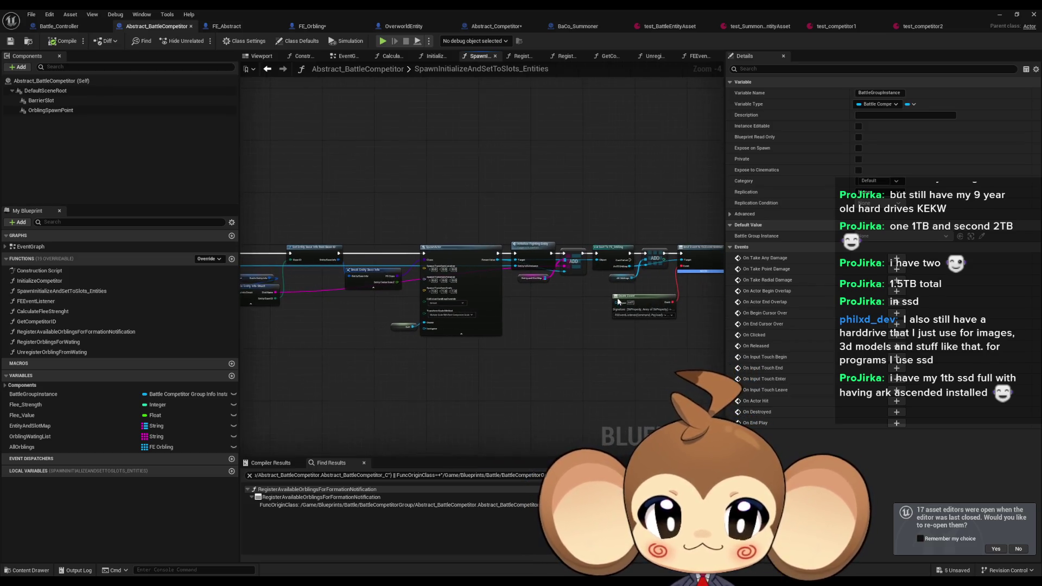
Close the Blueprint, then create and open a testpresets folder inside Presets.
click(1034, 15)
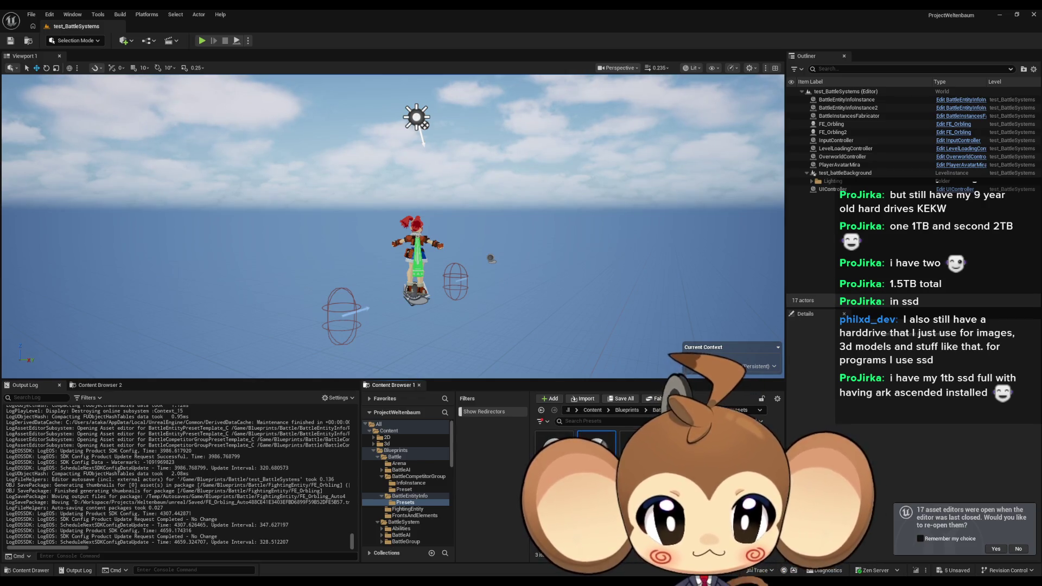
right_click(689, 391)
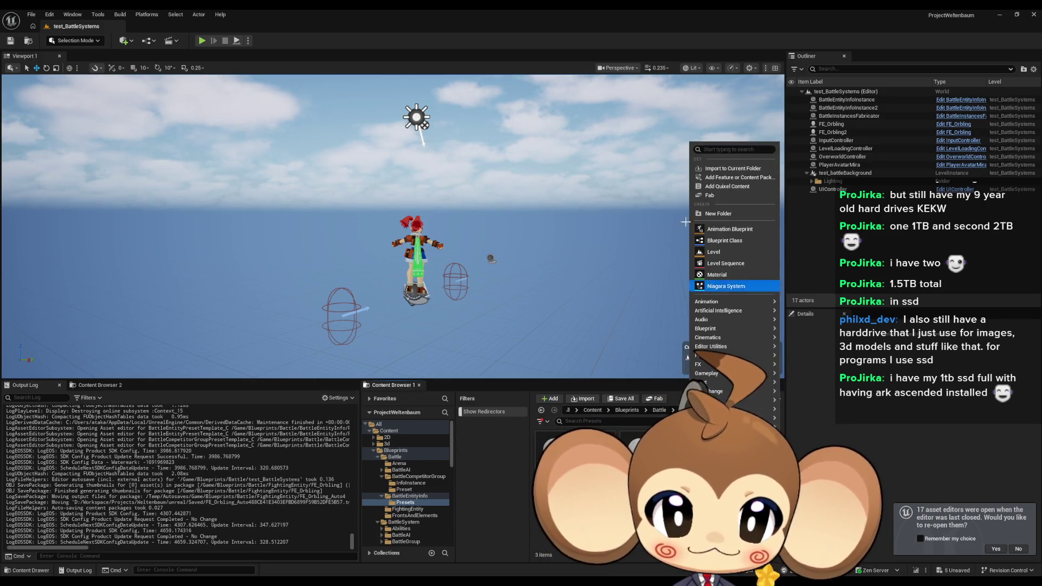
click(760, 216)
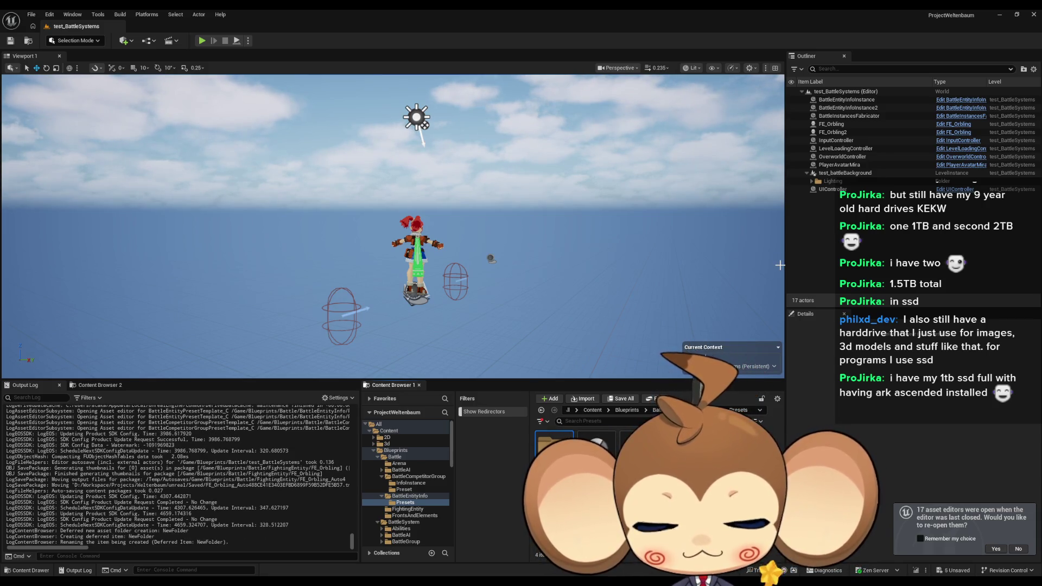
key(Return)
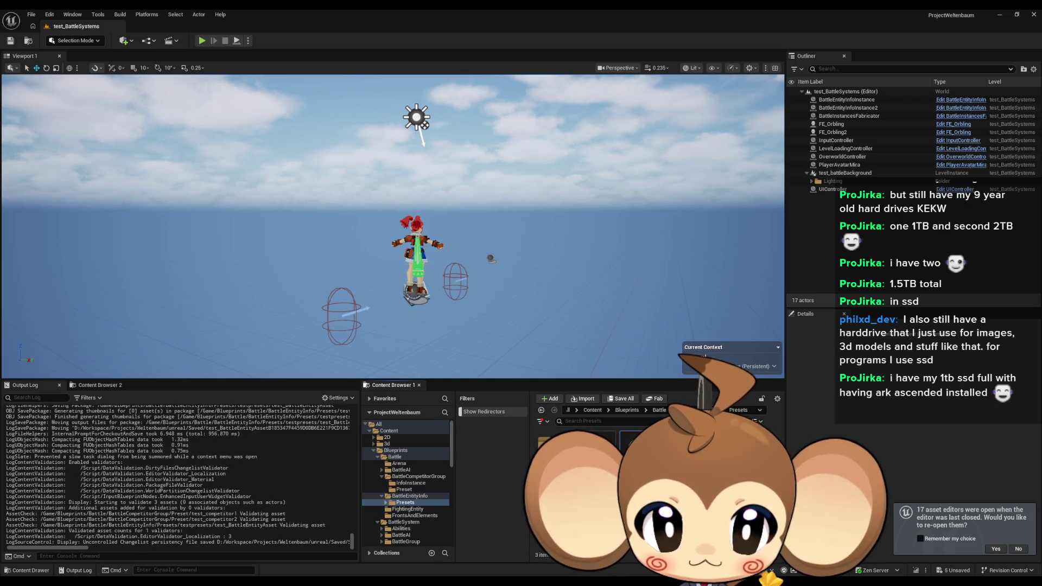
double_click(548, 451)
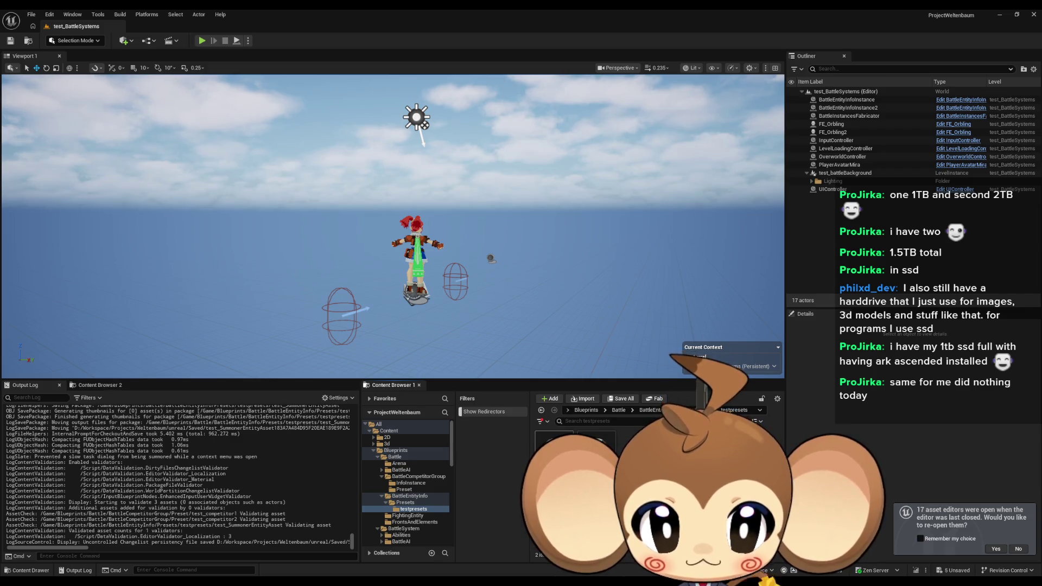
Make four numbered duplicates of test_BattleEntityAsset, saving after the first copy.
key(ctrl+d)
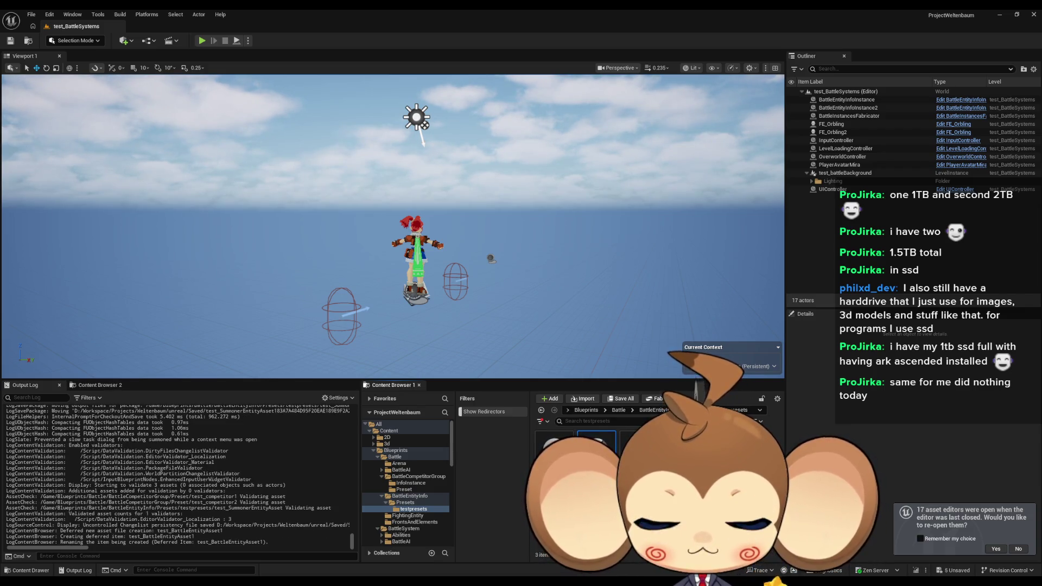
key(Return)
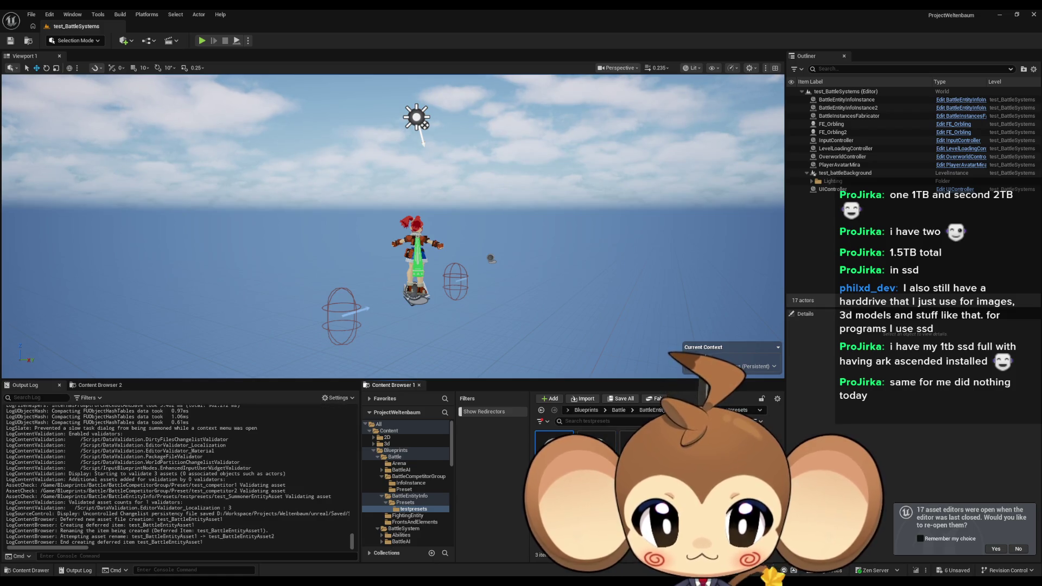
key(ctrl+s)
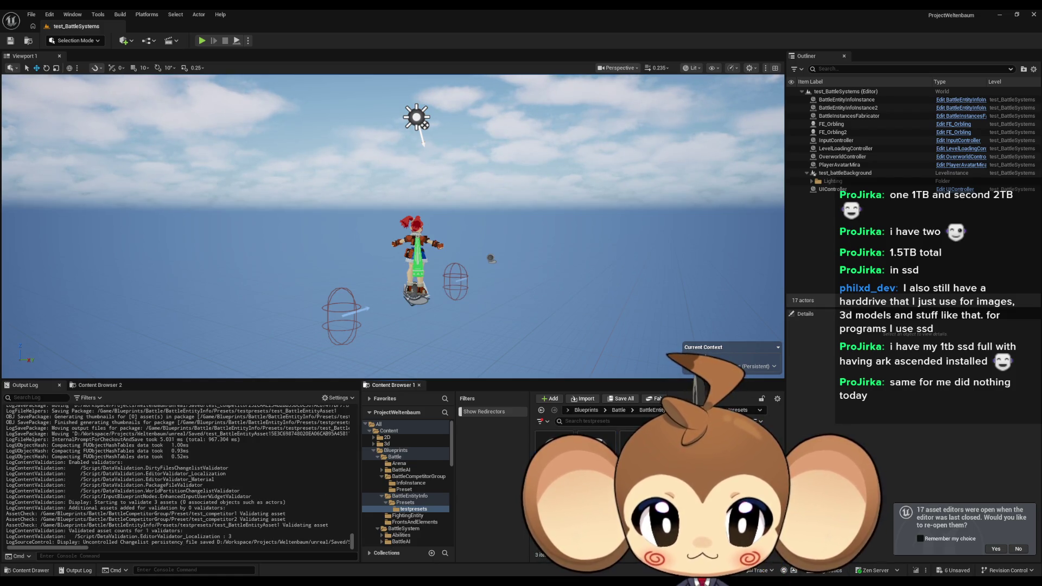
key(ctrl+d)
key(Return)
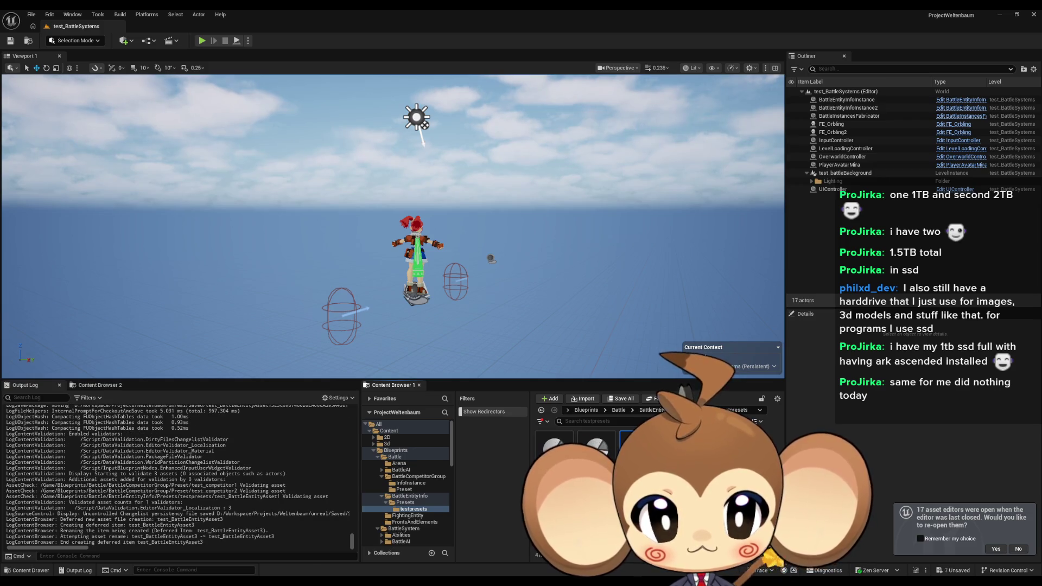
key(ctrl+d)
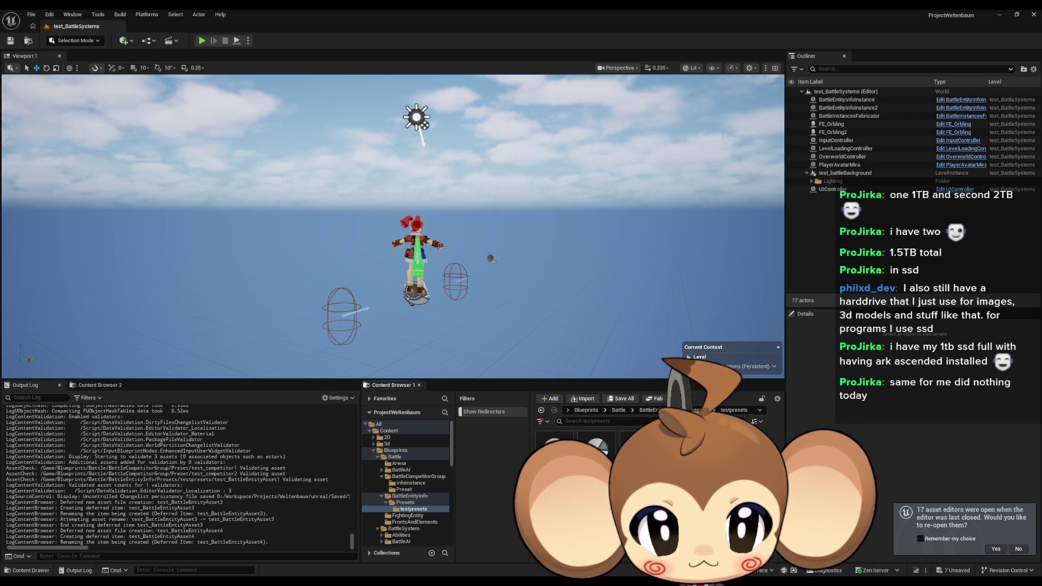
key(Return)
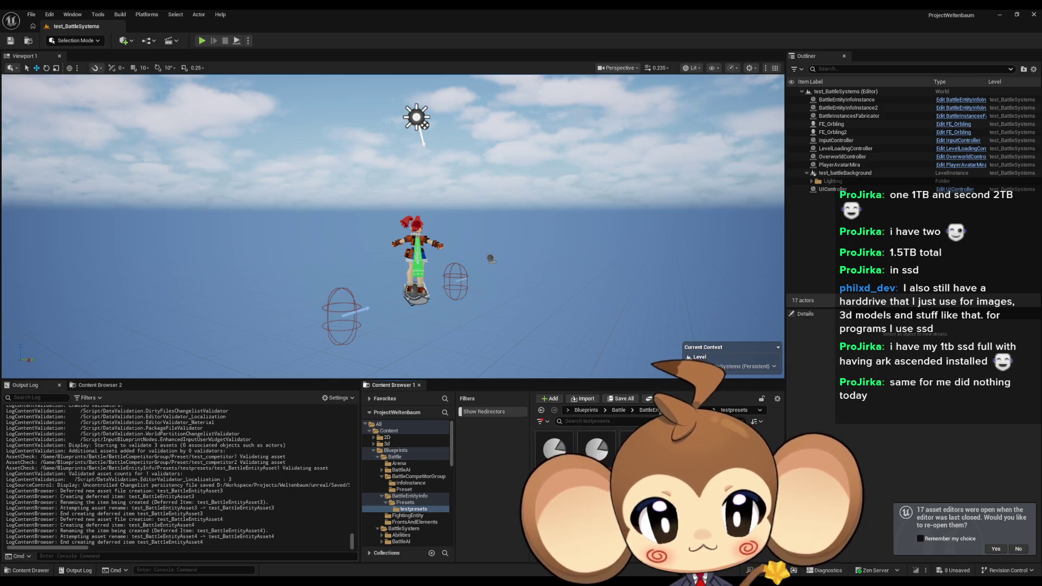
key(ctrl+d)
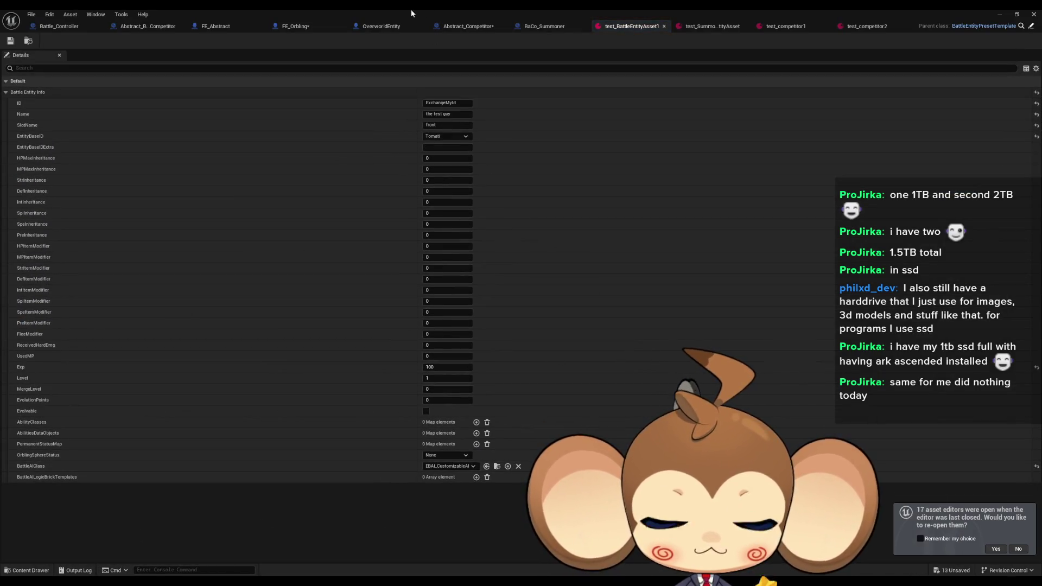
Dock the floating battle entity asset editor into the main window and show test_competitor1's presets.
double_click(410, 9)
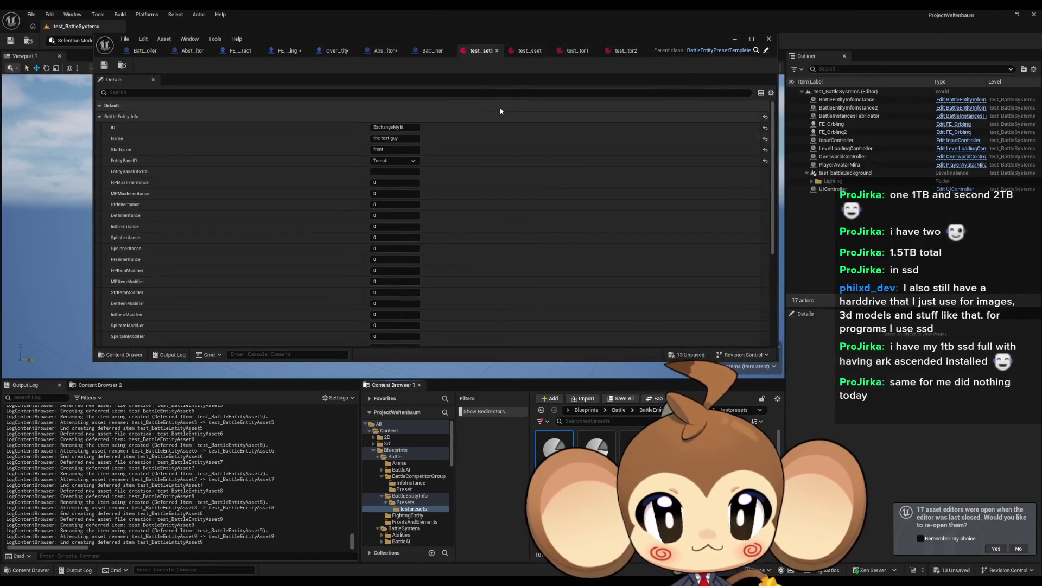
click(529, 51)
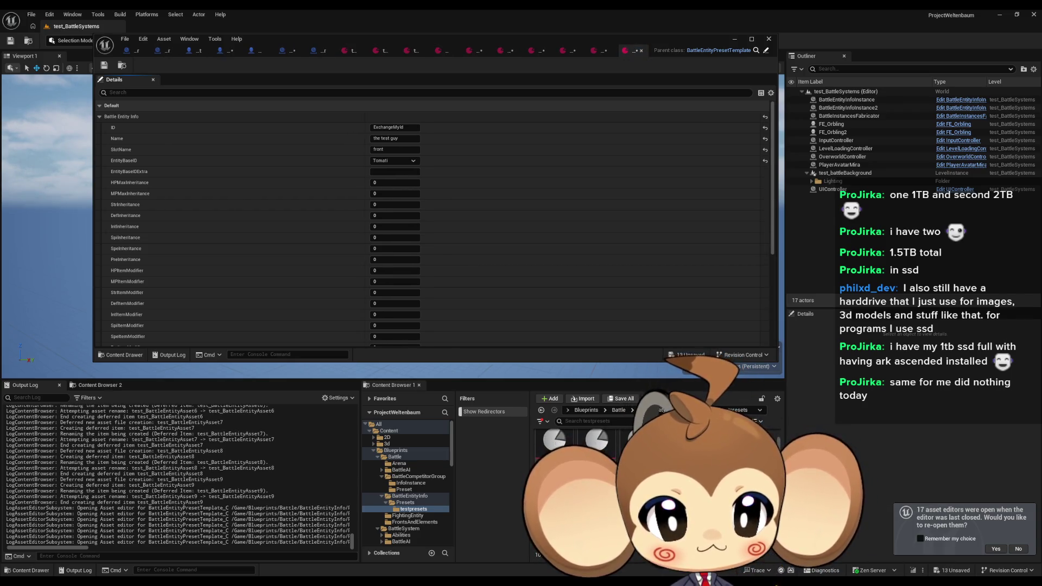
drag(386, 40, 471, 145)
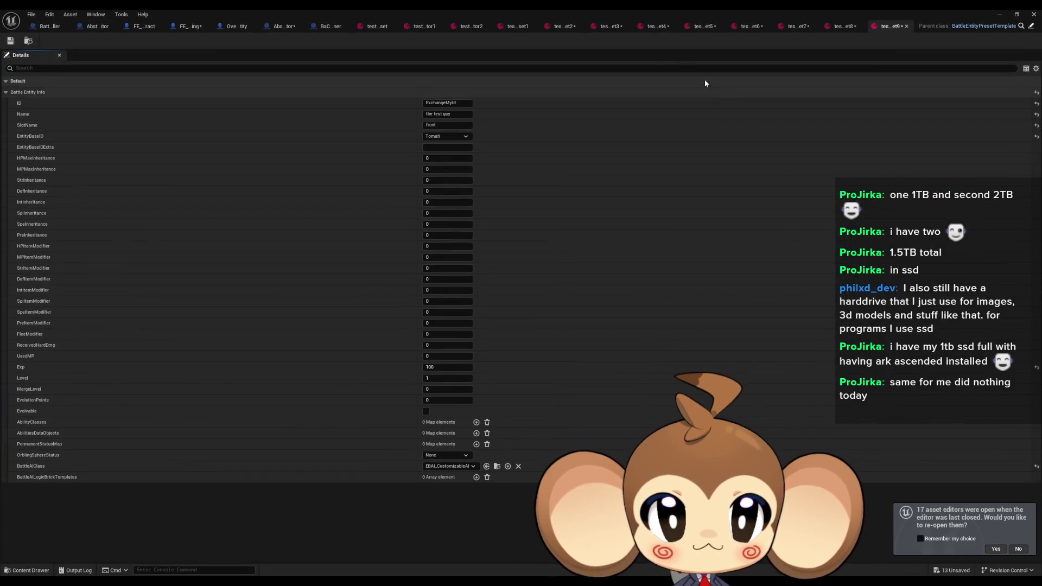
click(425, 27)
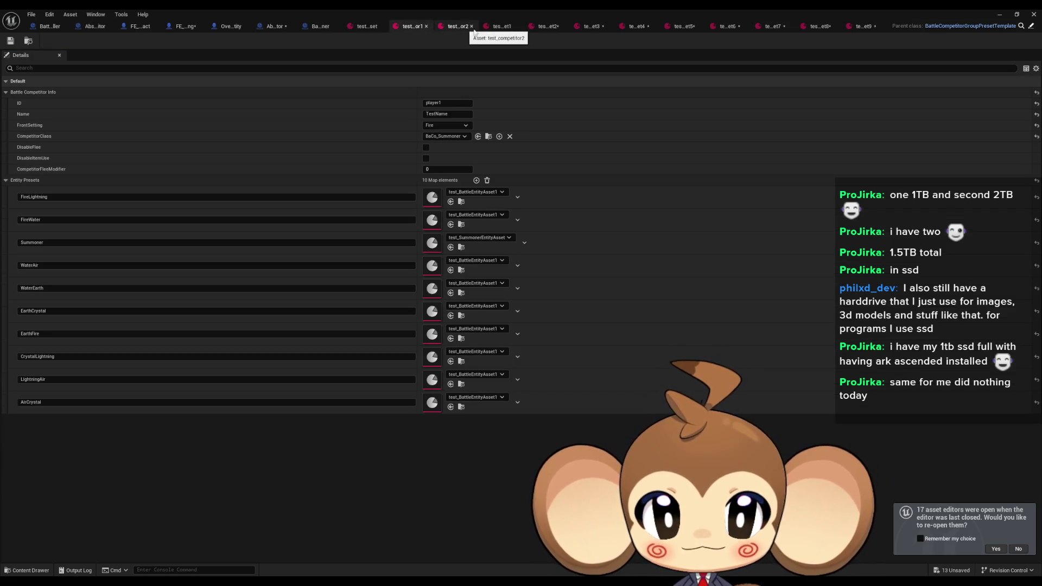
Give the first battle entity copies Orbling IDs such as Orbling2, Orbling4 and Orbling5.
click(503, 27)
click(483, 103)
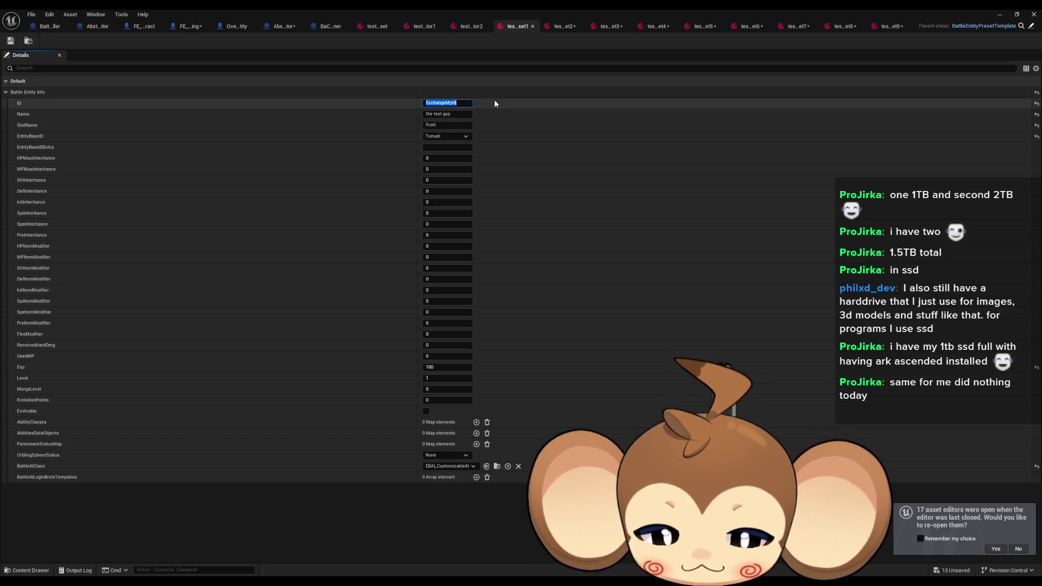
text(Orbling1)
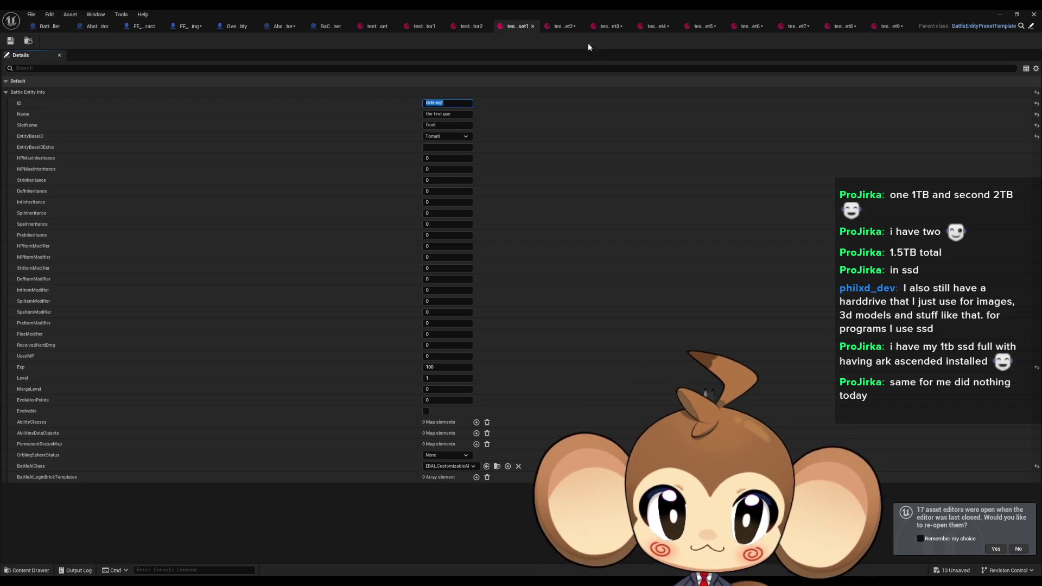
click(563, 26)
click(456, 102)
text(Orbling1)
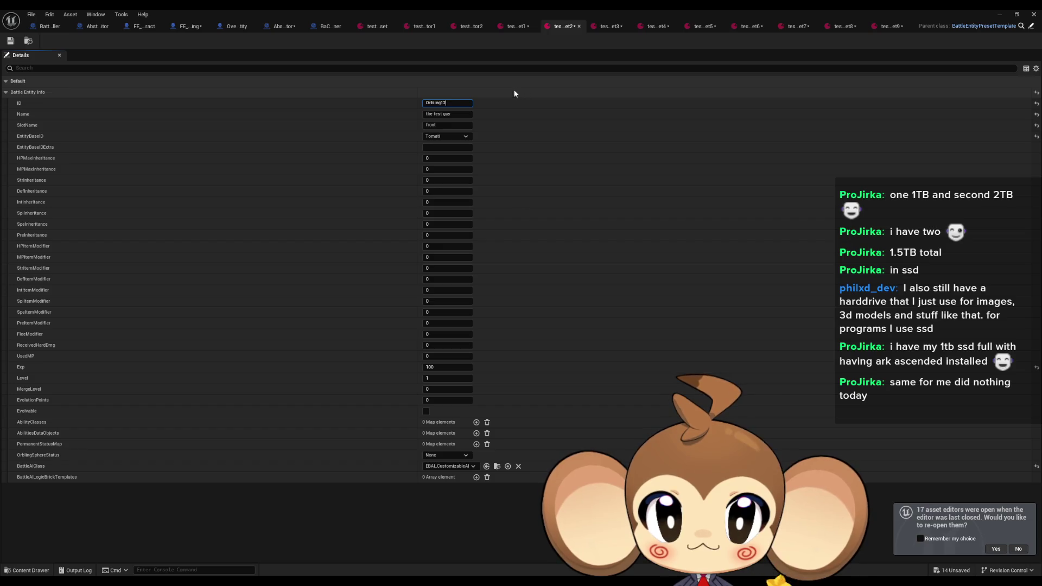
text(2)
key(Return)
click(610, 24)
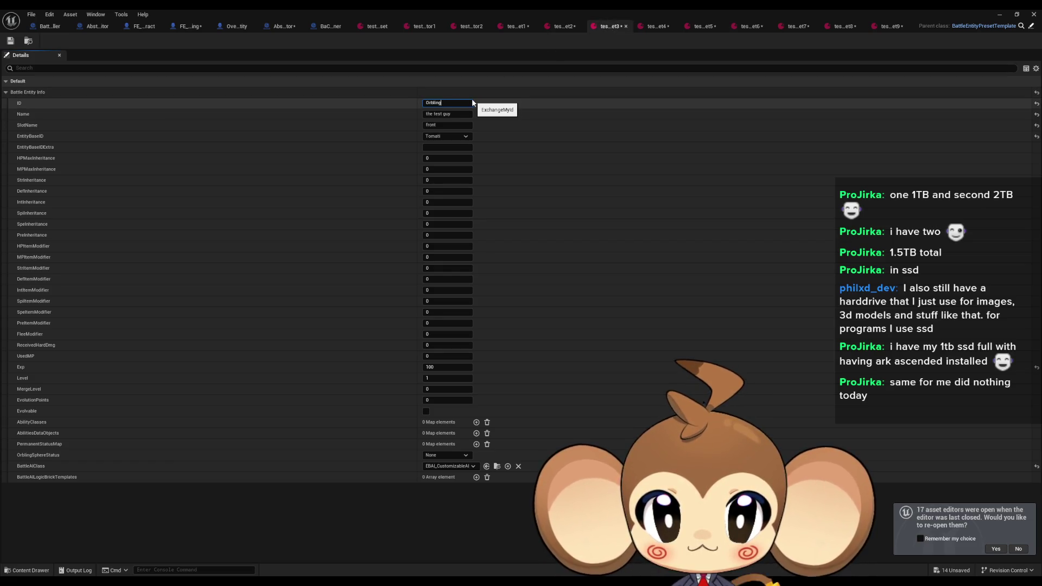
click(649, 27)
double_click(445, 102)
text(Orbling4)
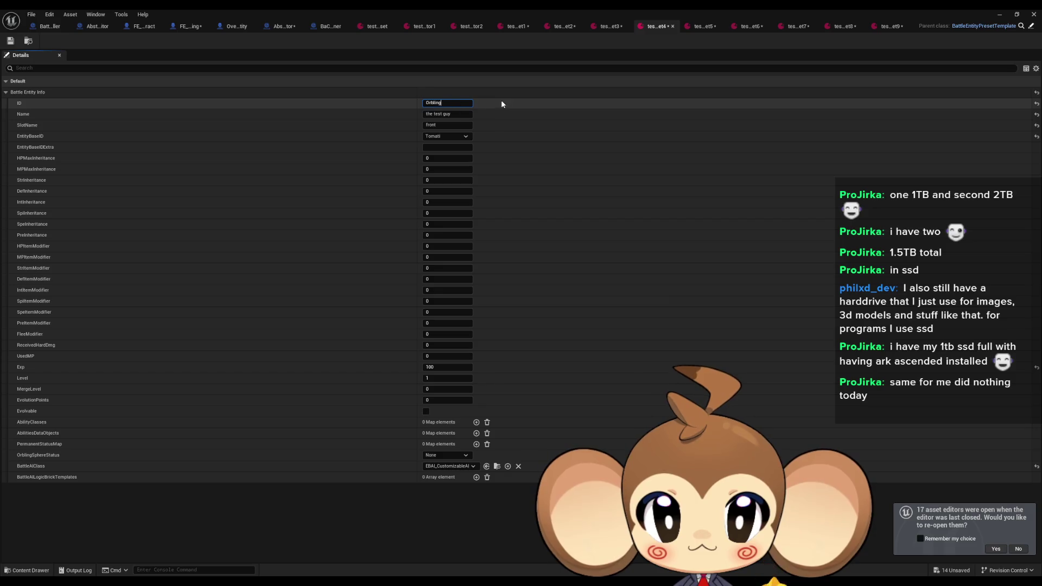
double_click(456, 102)
text(Orbling5)
Set Orbling IDs on the eighth and ninth copies, save all, and view test_competitor1.
click(738, 25)
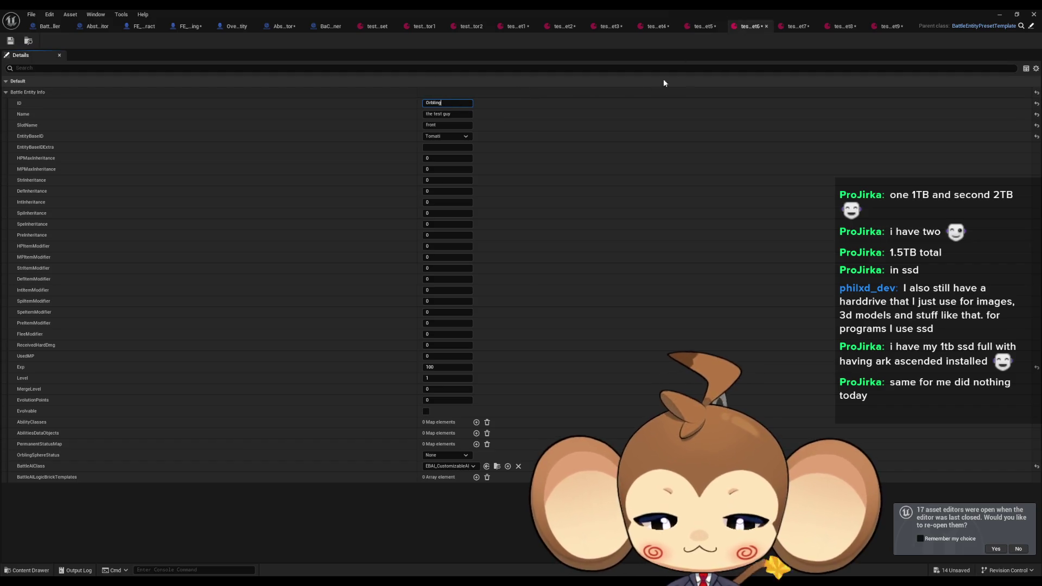
click(788, 25)
click(493, 99)
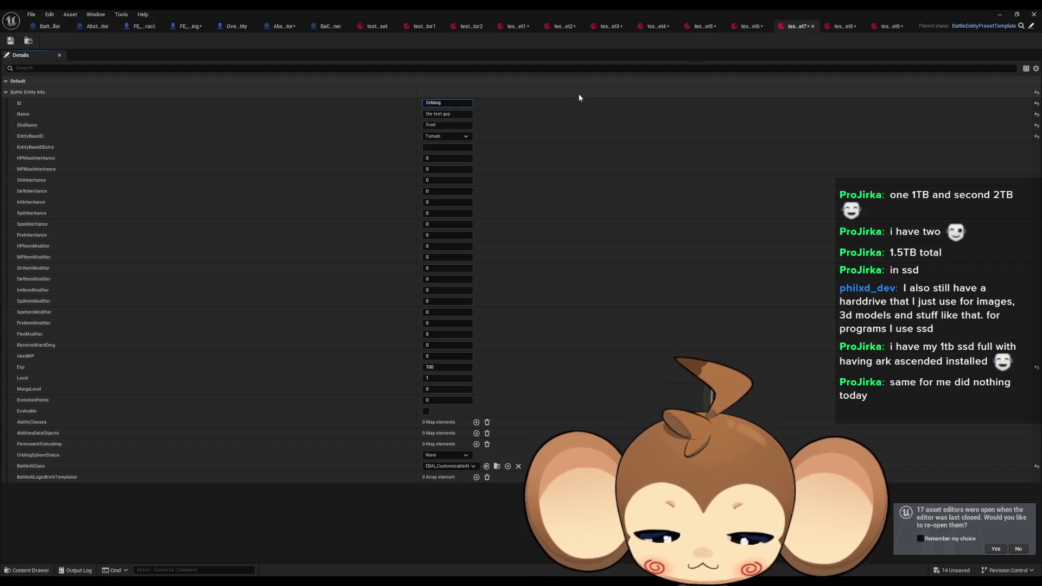
click(842, 26)
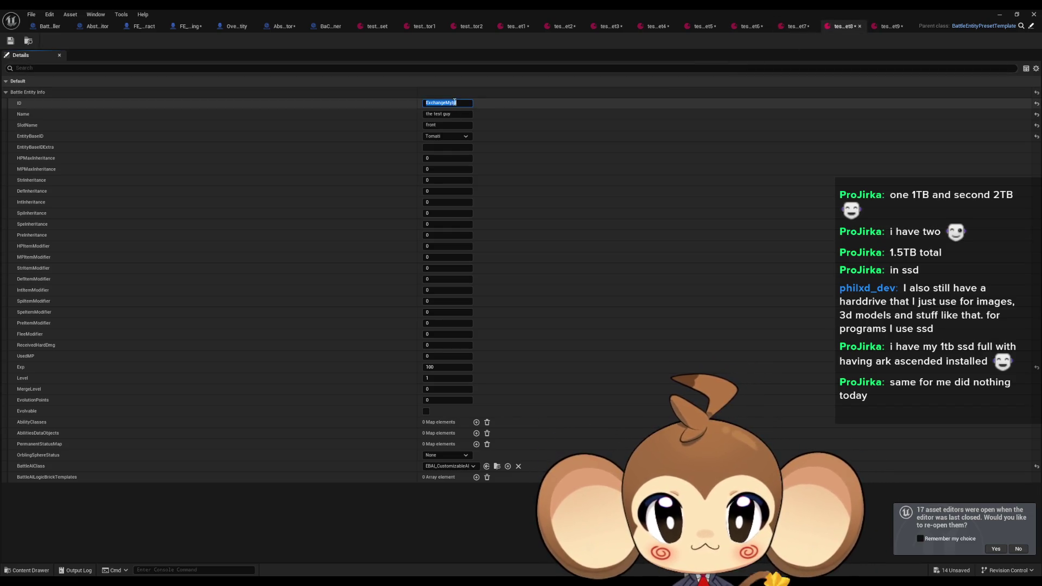
text(Orbling)
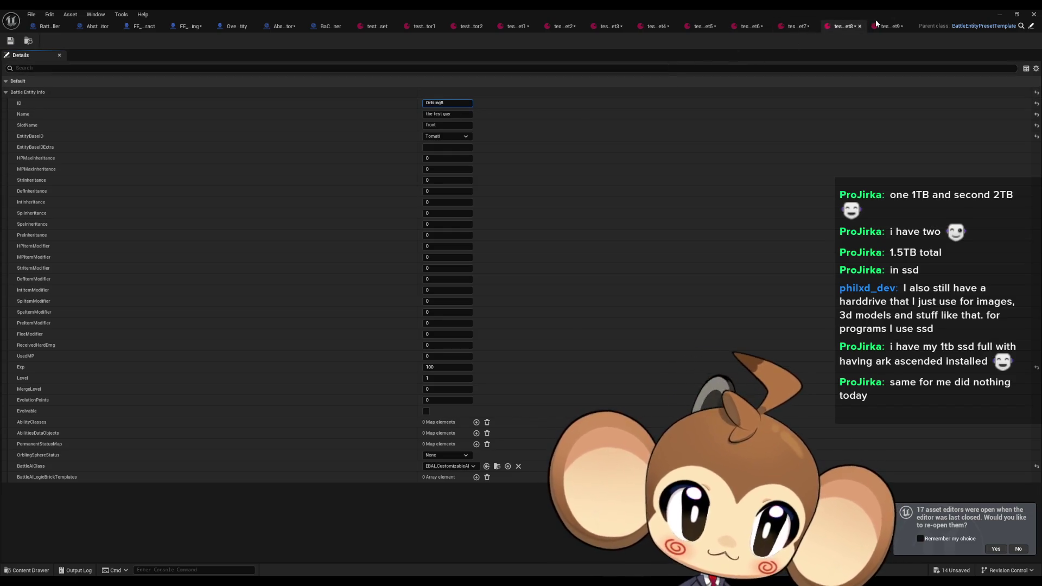
click(890, 26)
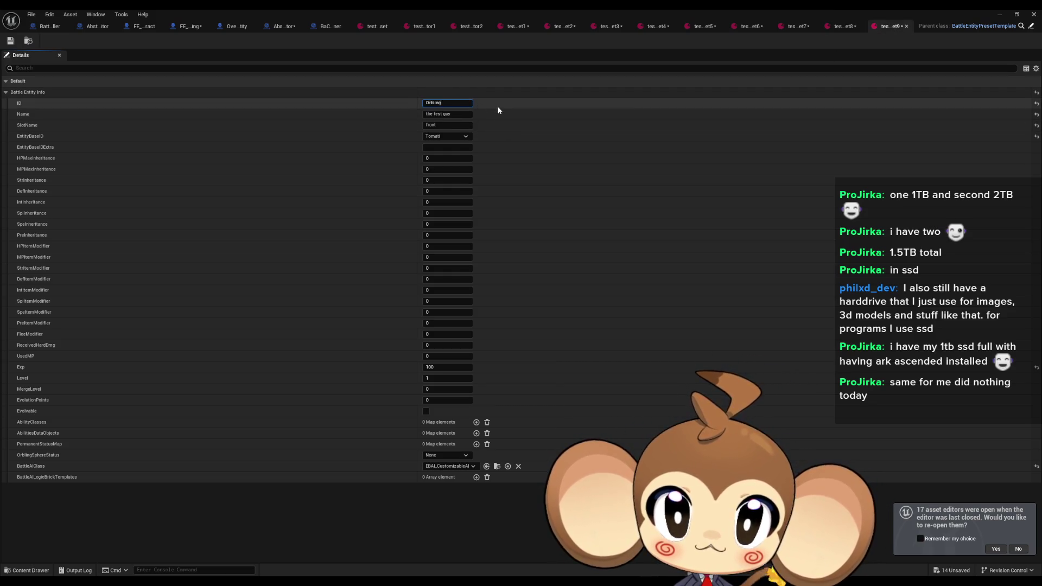
text(9)
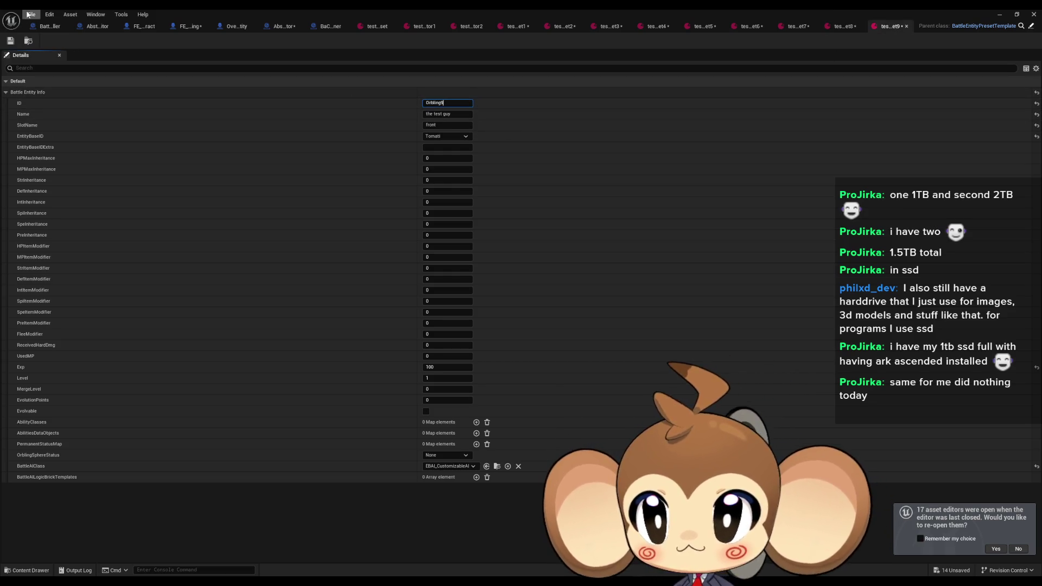
click(28, 14)
click(43, 64)
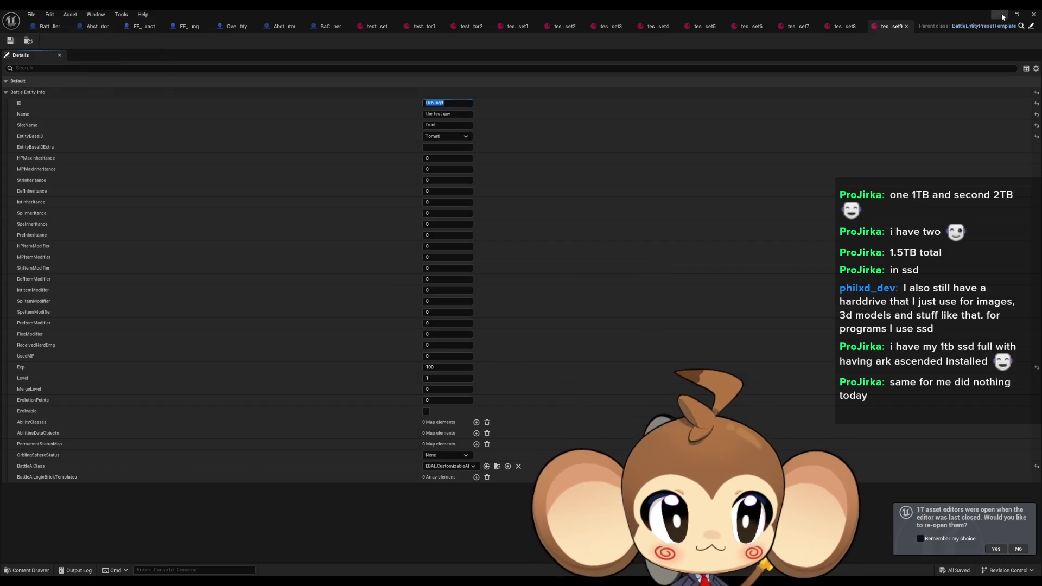
click(377, 26)
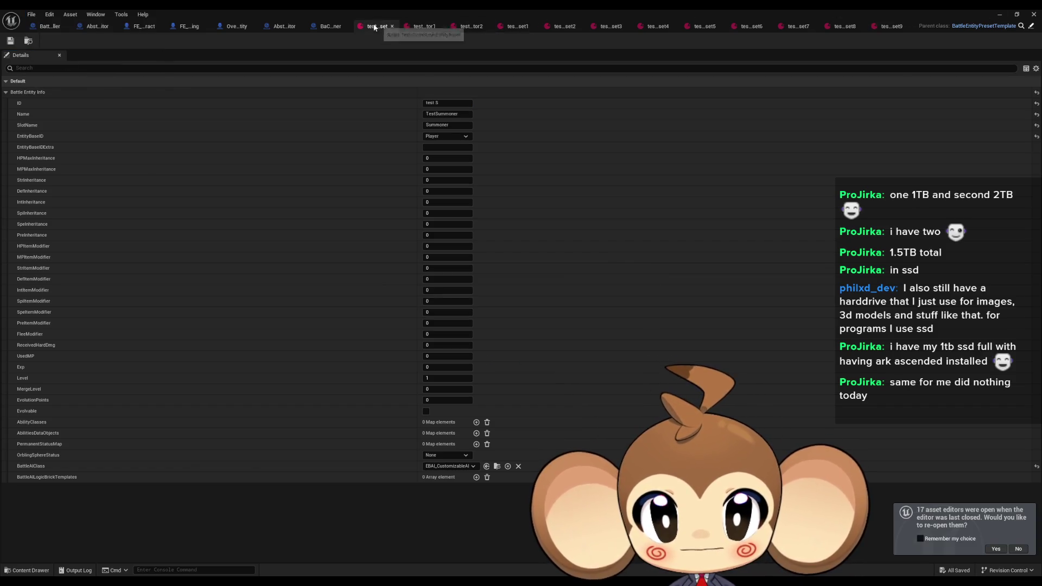
click(418, 25)
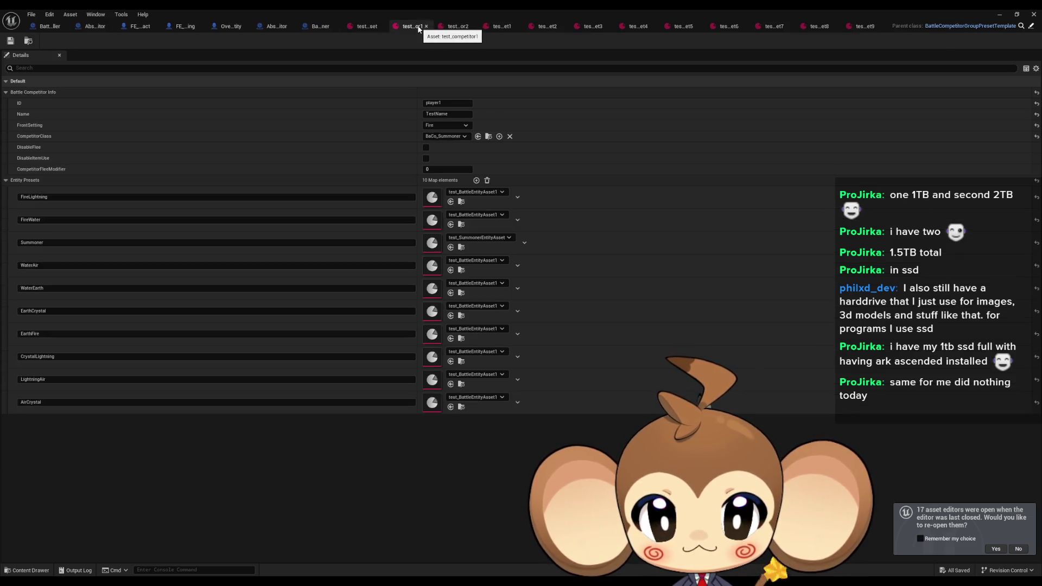
Shrink and reposition the preset editor, then set the FireWater entry to test_BattleEntityAsset2.
double_click(456, 9)
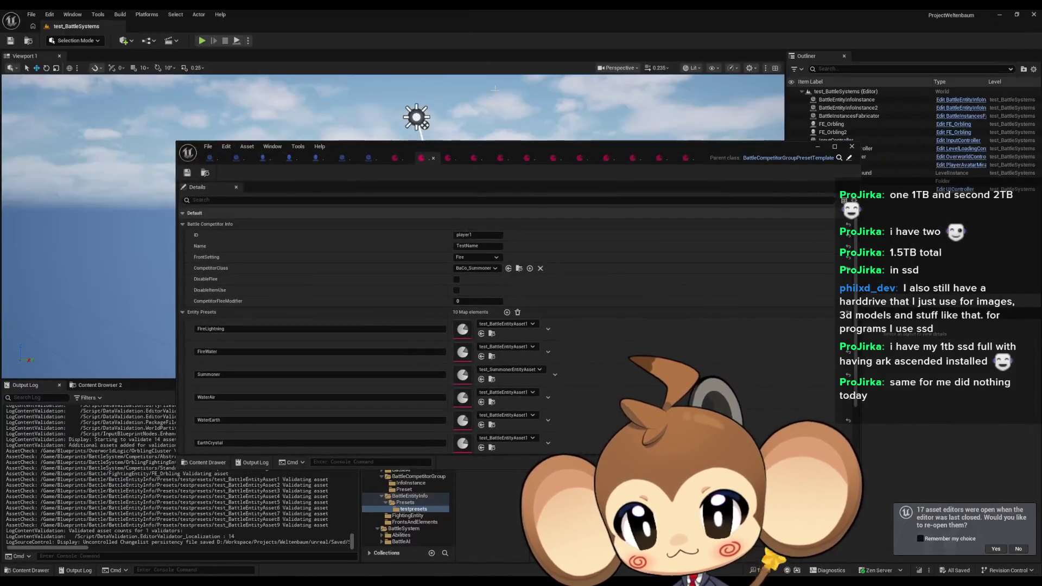
mouse_move(380, 147)
mouse_down()
mouse_move(380, 131)
mouse_move(294, 56)
mouse_up()
scroll(180, 228, down, 2)
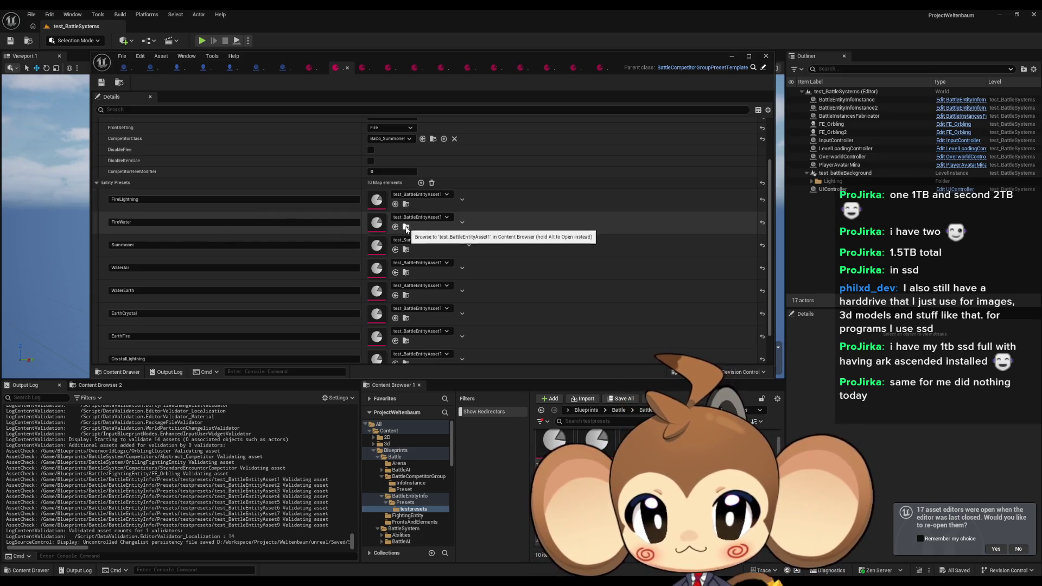
click(406, 227)
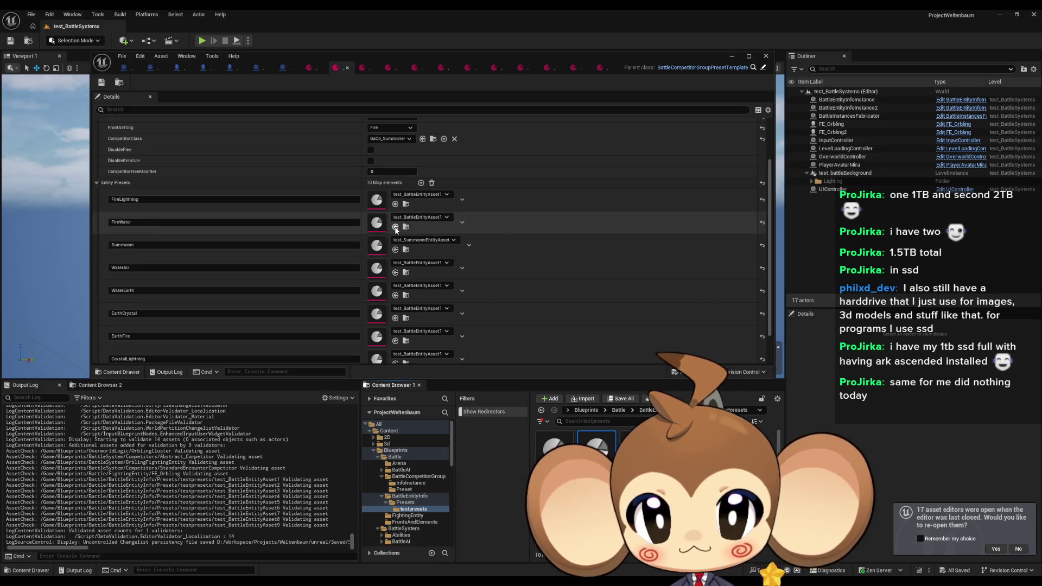
click(395, 227)
Assign test_BattleEntityAsset3, 4 and 5 to the WaterAir, WaterEarth and EarthCrystal entries.
scroll(401, 253, down, 1)
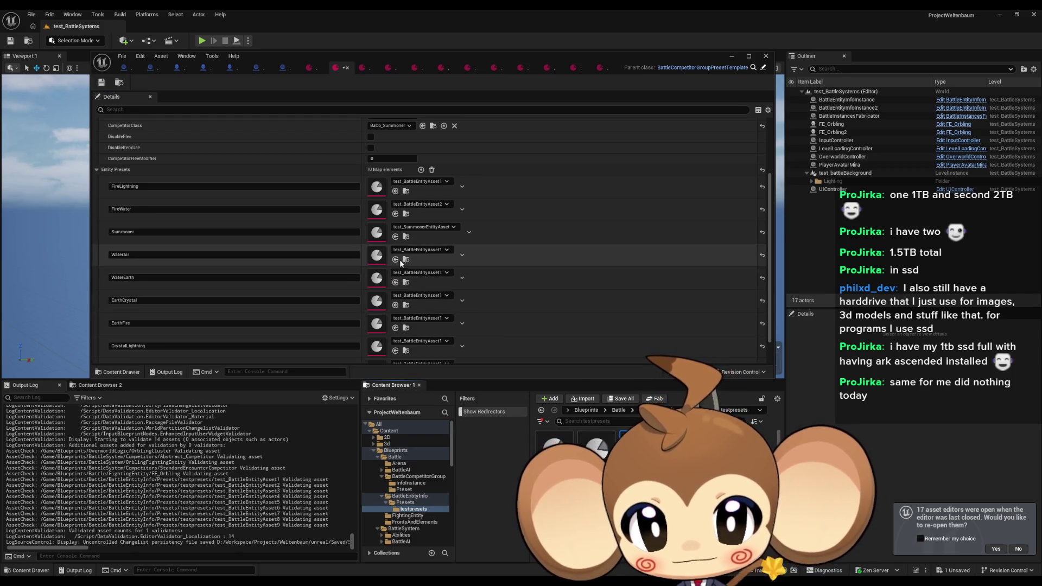
click(395, 259)
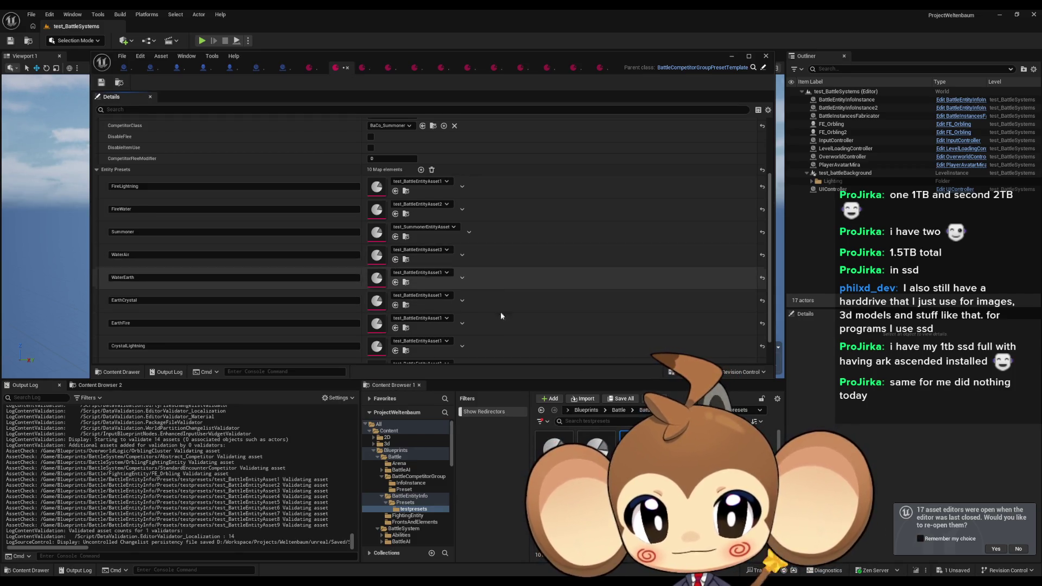
click(395, 281)
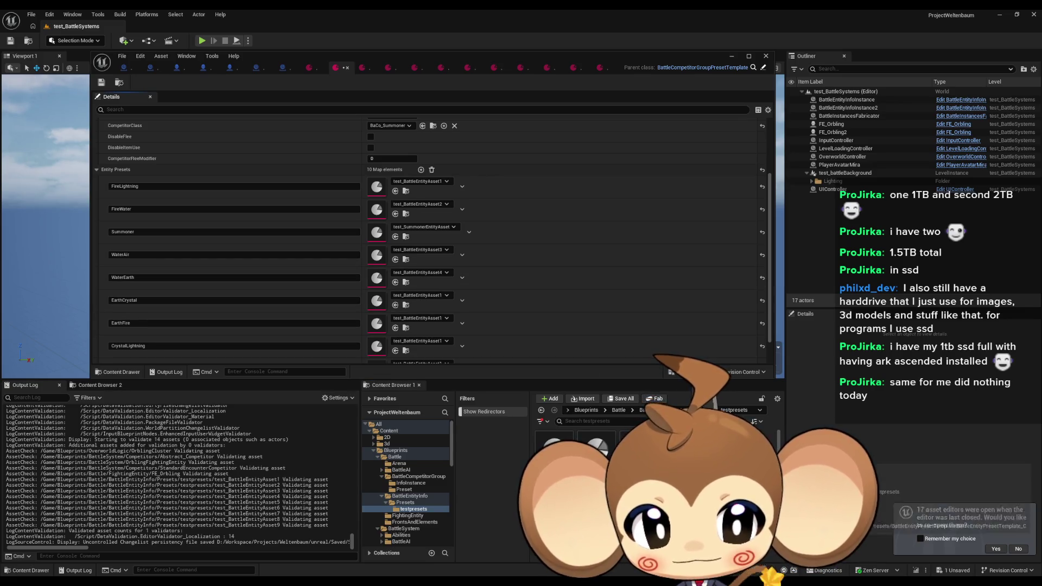
click(395, 304)
Assign assets 6–9 to EarthFire, CrystalLightning, LightningAir and AirCrystal, then save test_competitor1.
scroll(423, 292, down, 2)
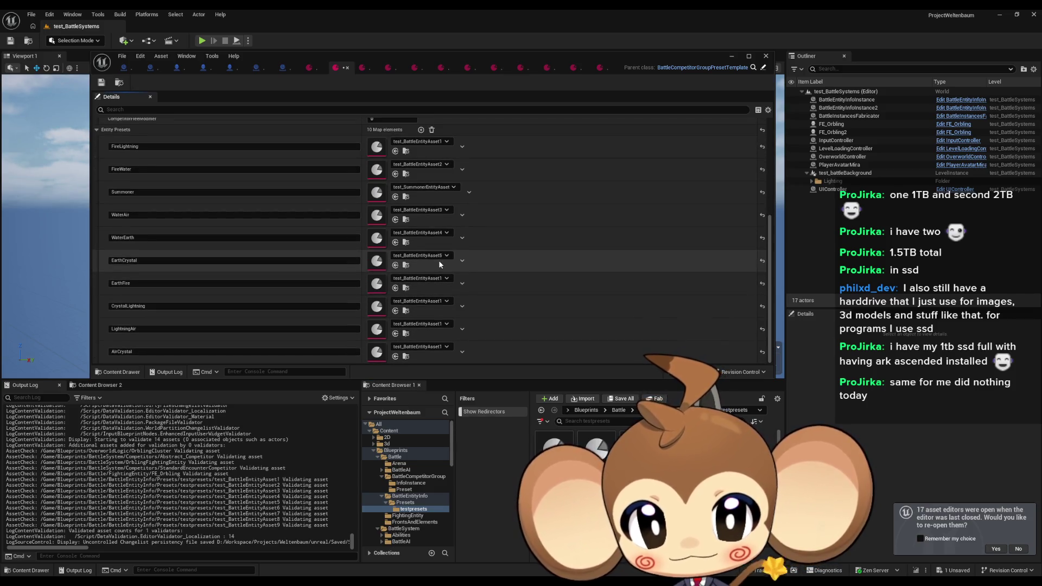
click(395, 288)
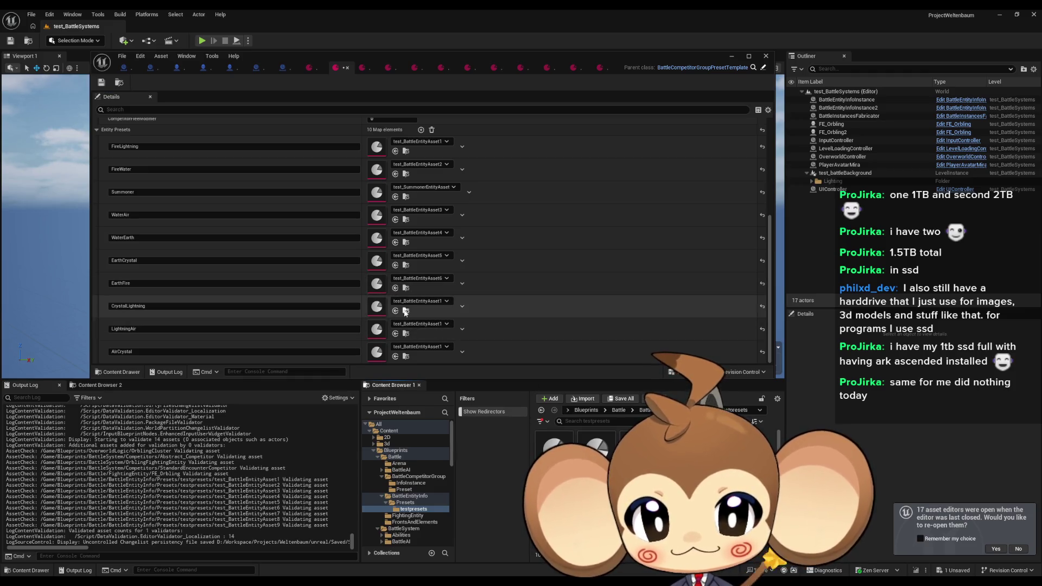
click(395, 311)
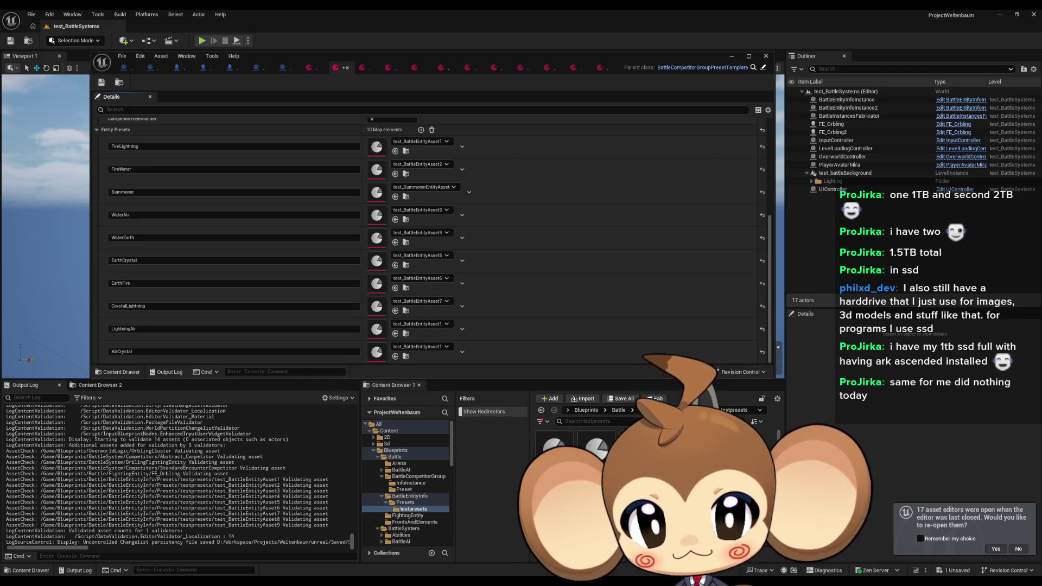
click(395, 333)
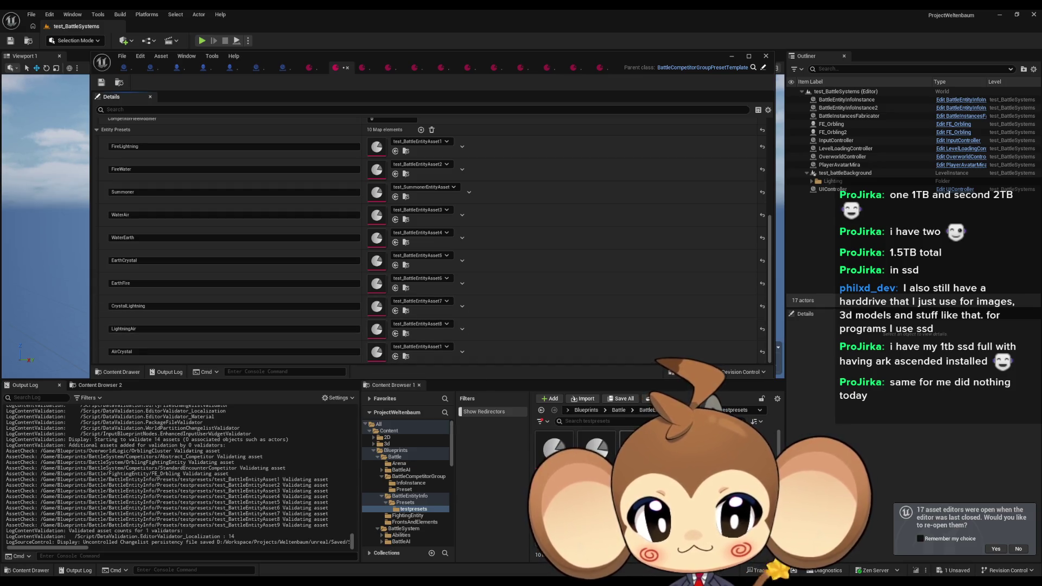
click(395, 357)
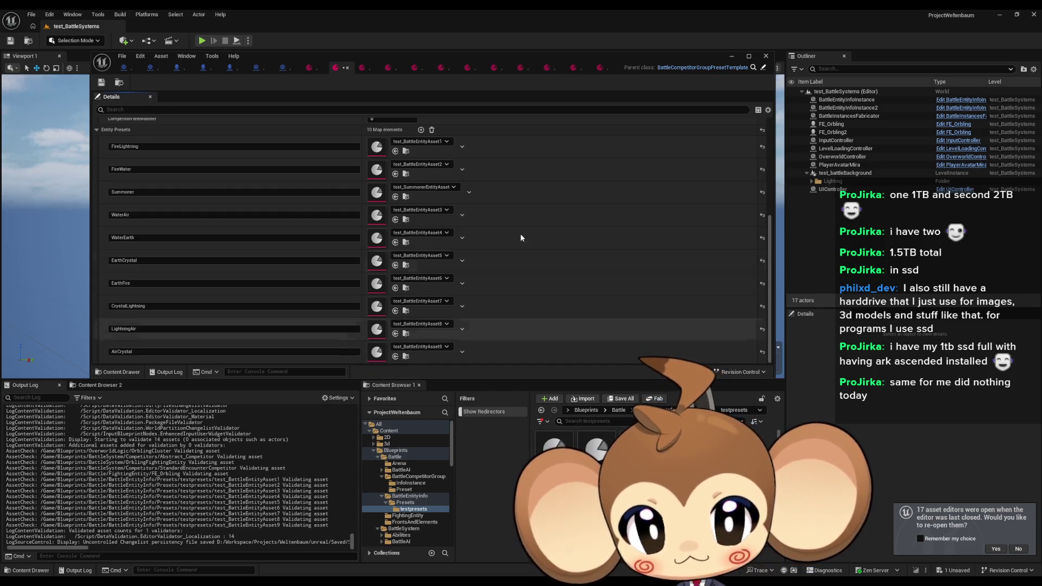
key(ctrl+s)
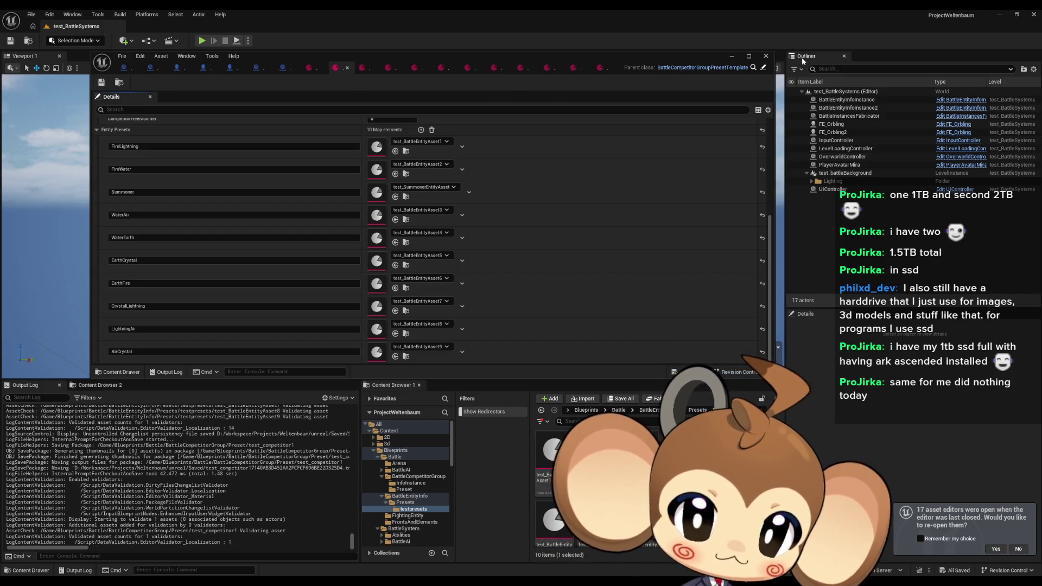
Maximize the editor, switch to Battle_Controller and close all the test asset tabs.
double_click(367, 54)
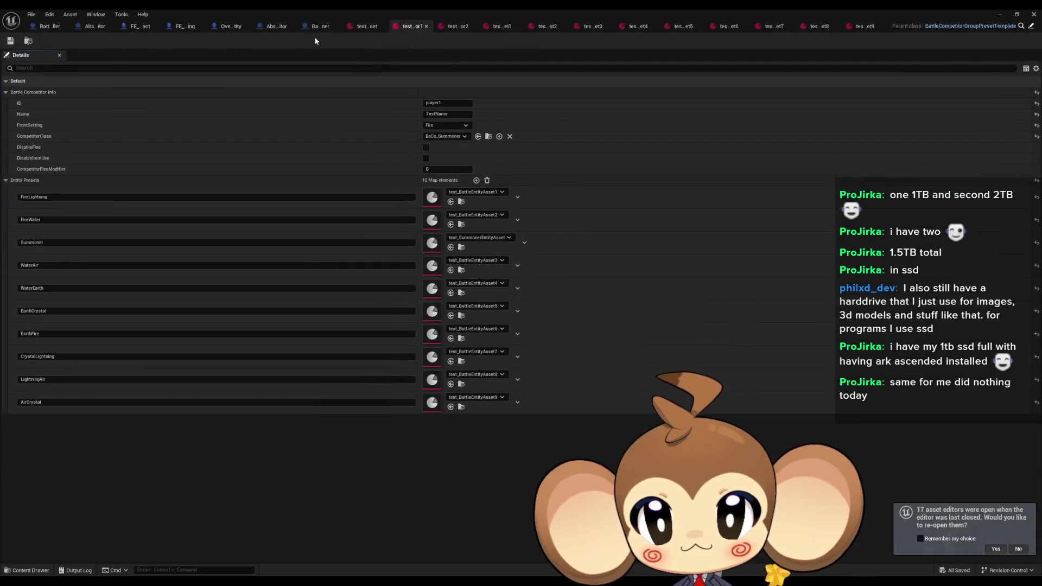
click(50, 26)
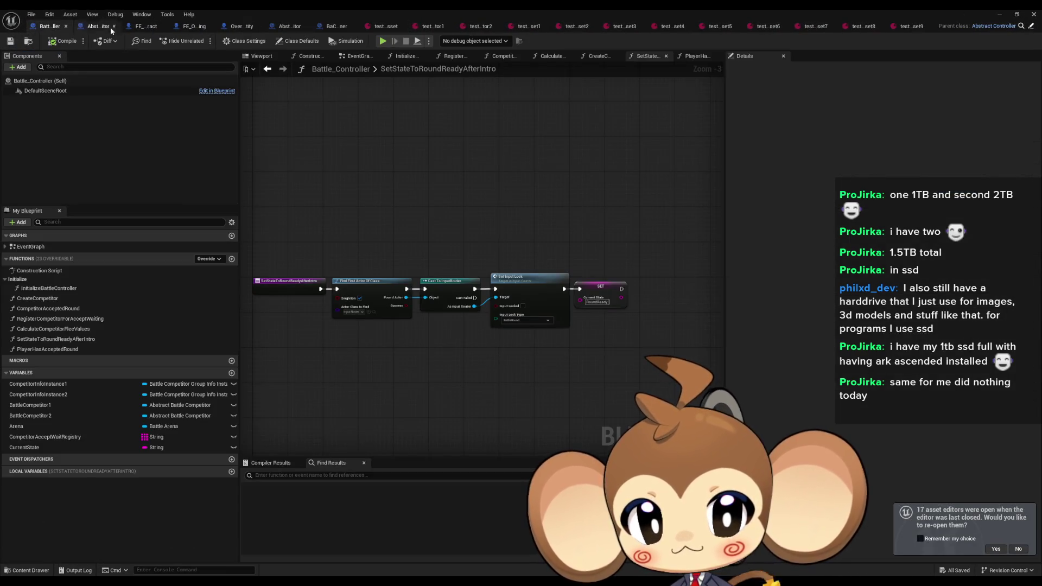
click(544, 26)
click(559, 26)
click(575, 26)
click(595, 26)
click(702, 26)
click(762, 26)
click(762, 27)
click(762, 26)
click(738, 26)
click(715, 26)
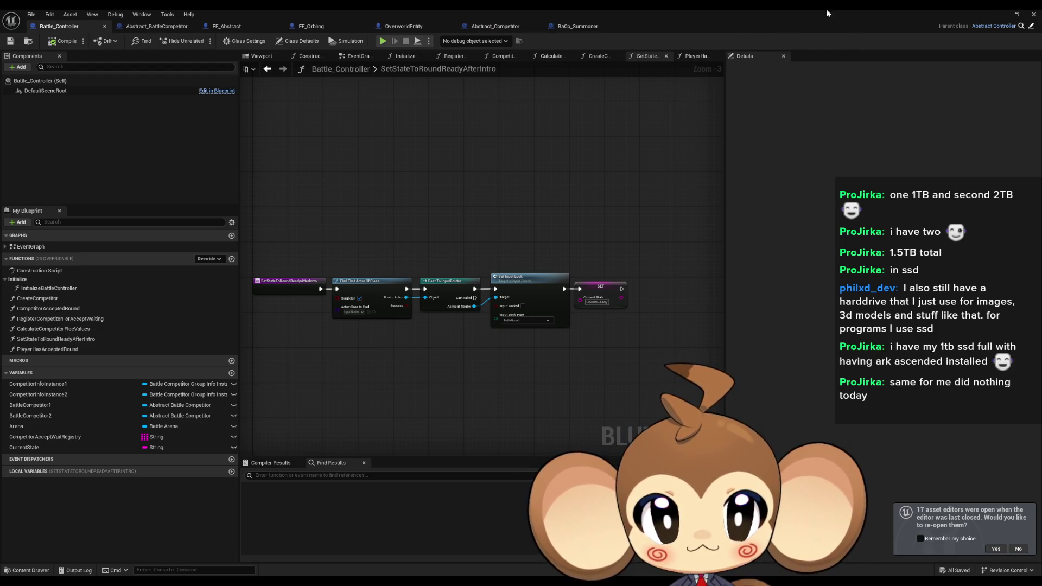
Run a play-in-editor session with Alt+P, then stop it after the Orbling messages log.
click(999, 15)
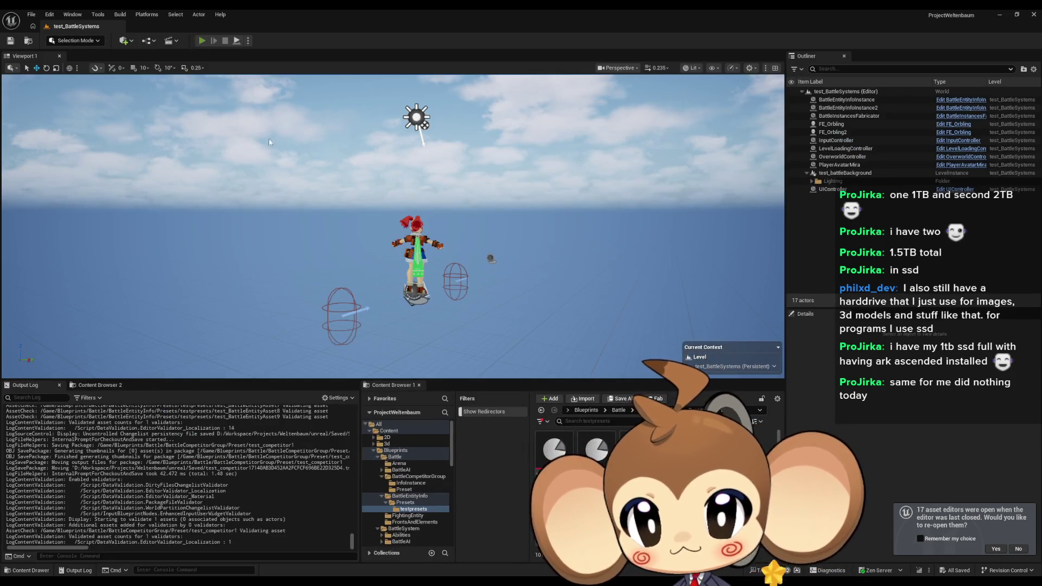
key(alt+p)
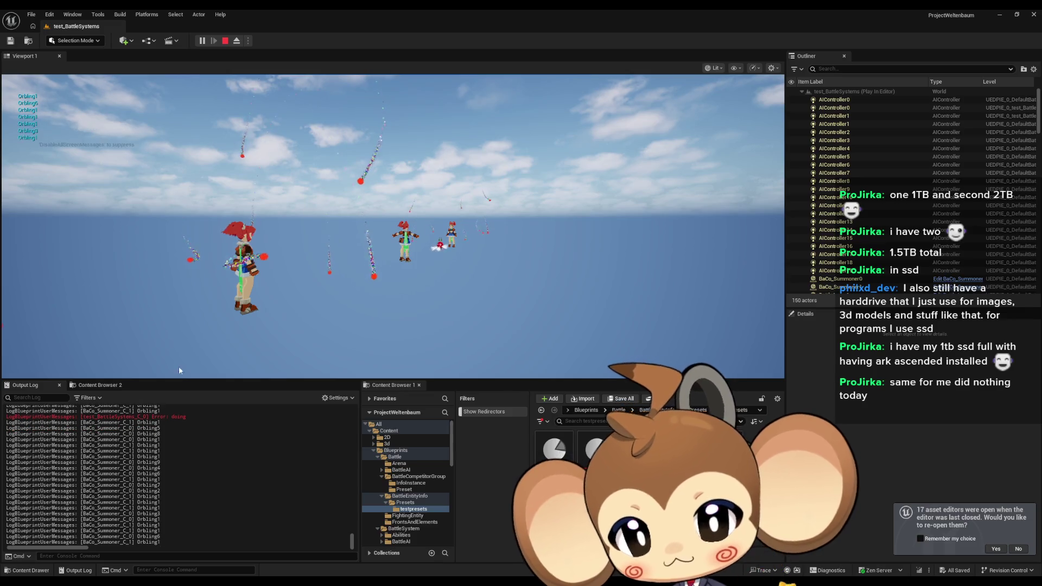
click(224, 40)
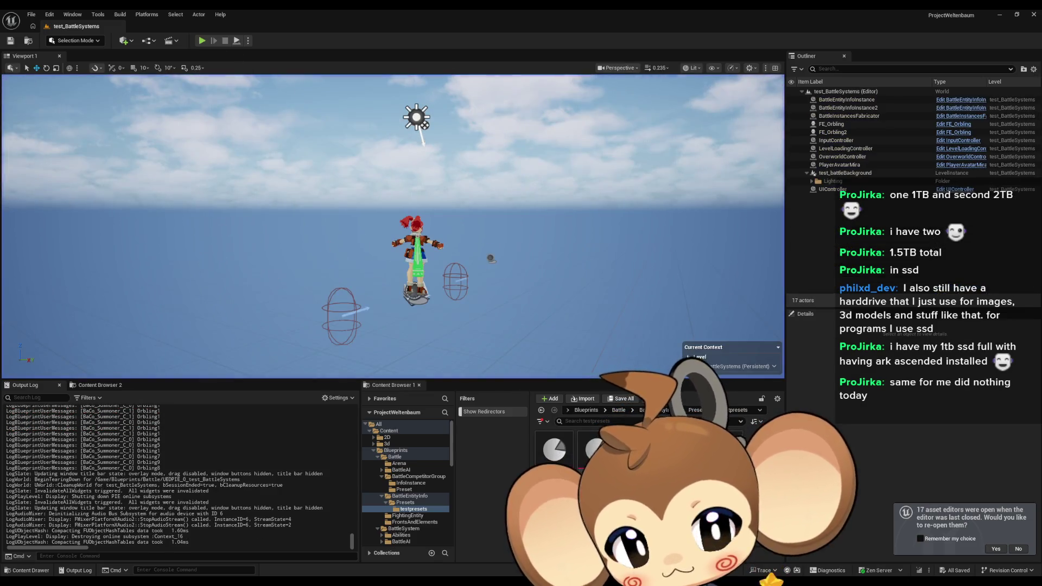
Open test_BattleEntityAsset1 through 5 in a restored, smaller editor window.
double_click(555, 447)
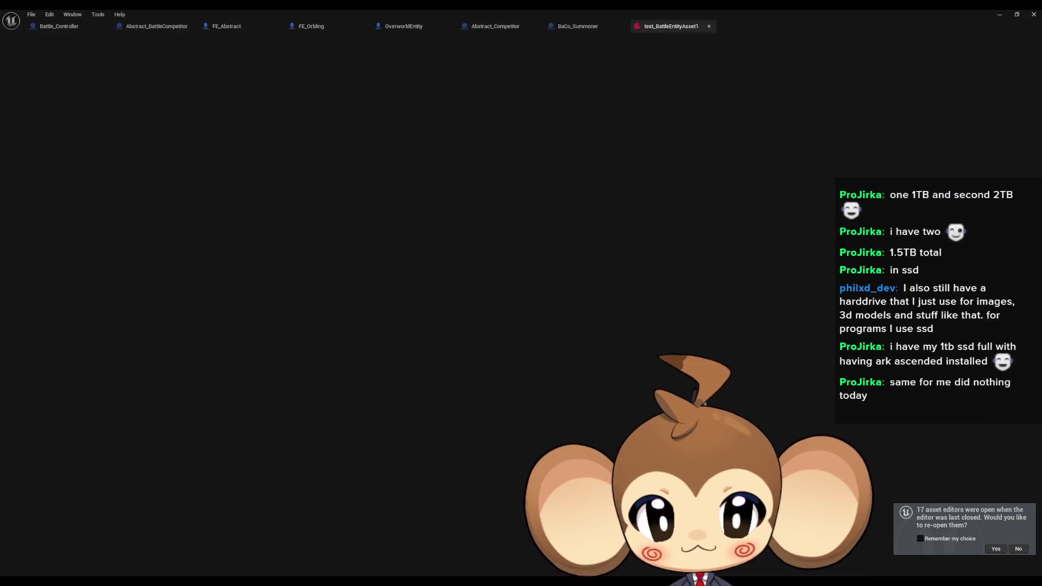
double_click(537, 9)
double_click(596, 447)
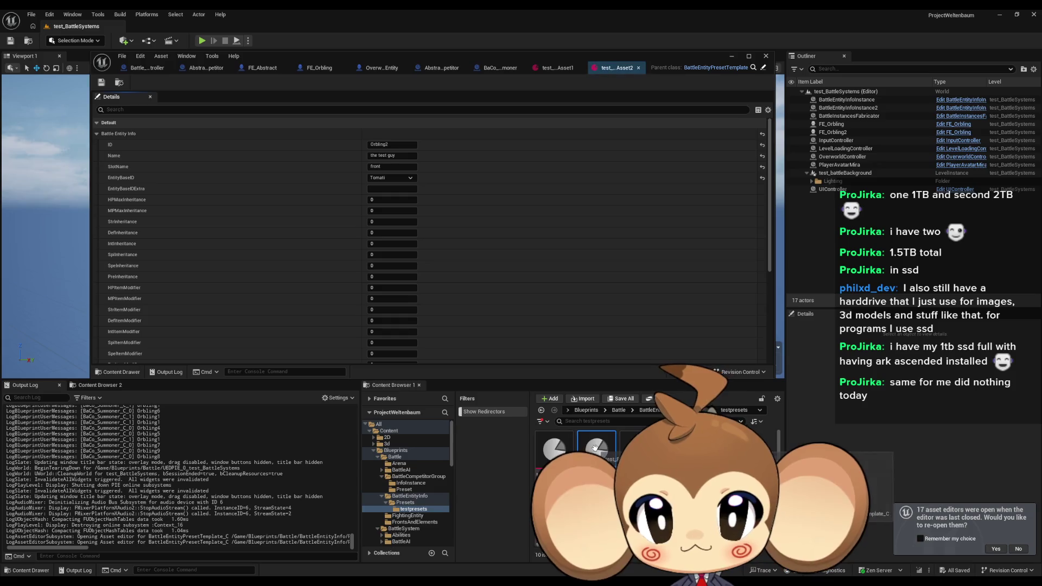
double_click(639, 447)
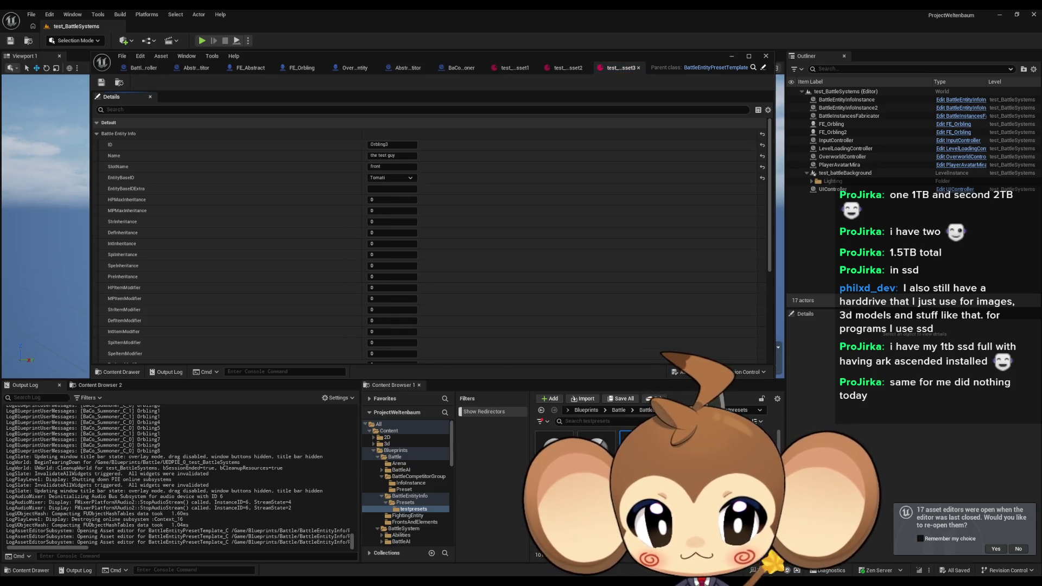
double_click(680, 447)
double_click(722, 447)
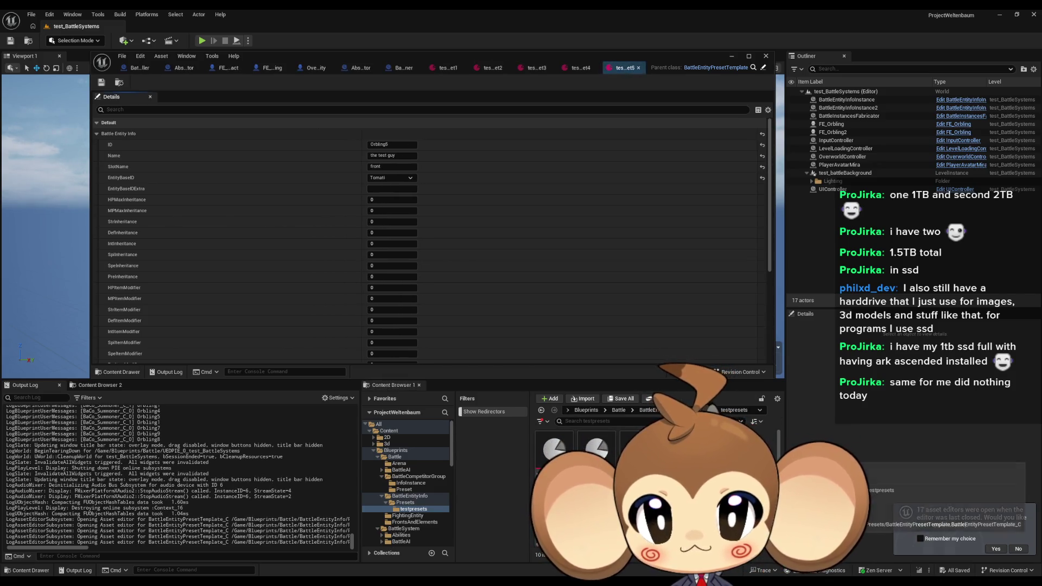
Close the five reopened test entity asset tabs.
middle_click(495, 67)
middle_click(519, 69)
middle_click(549, 70)
middle_click(550, 71)
middle_click(597, 69)
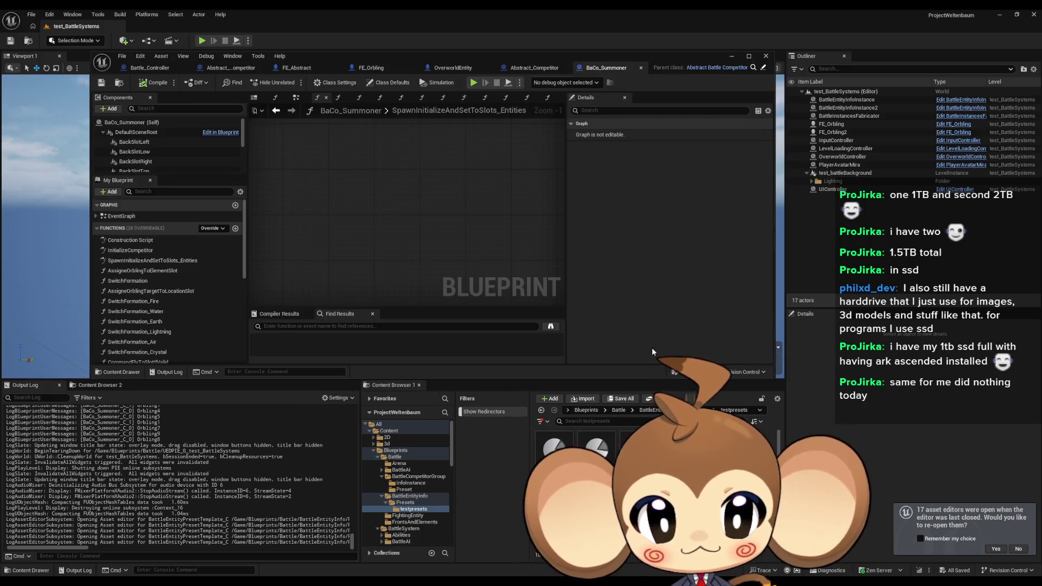
Browse to Battle > BattleCompetitorGroup > Preset and open the second competitor preset.
click(649, 409)
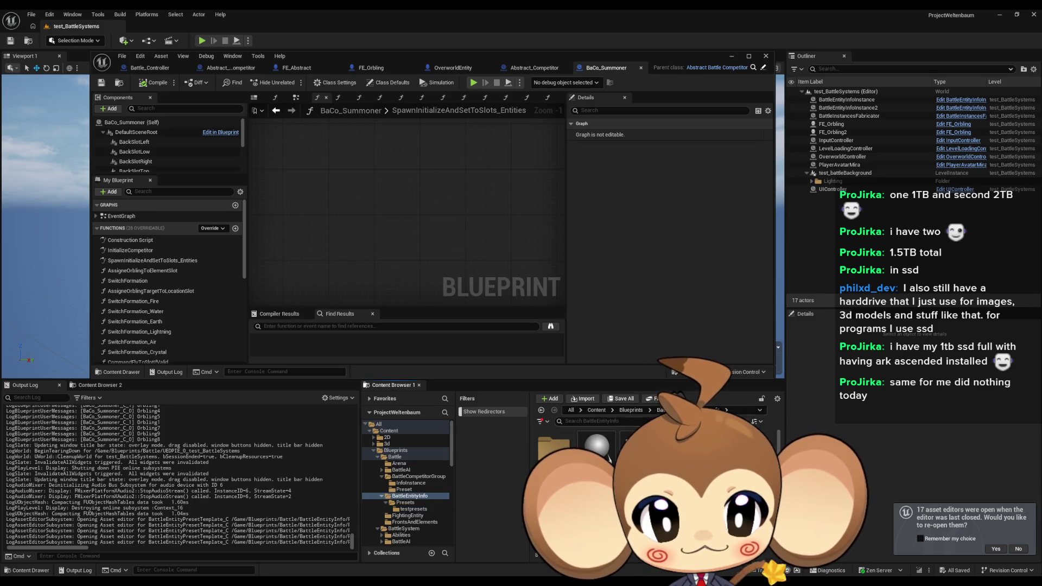
click(658, 410)
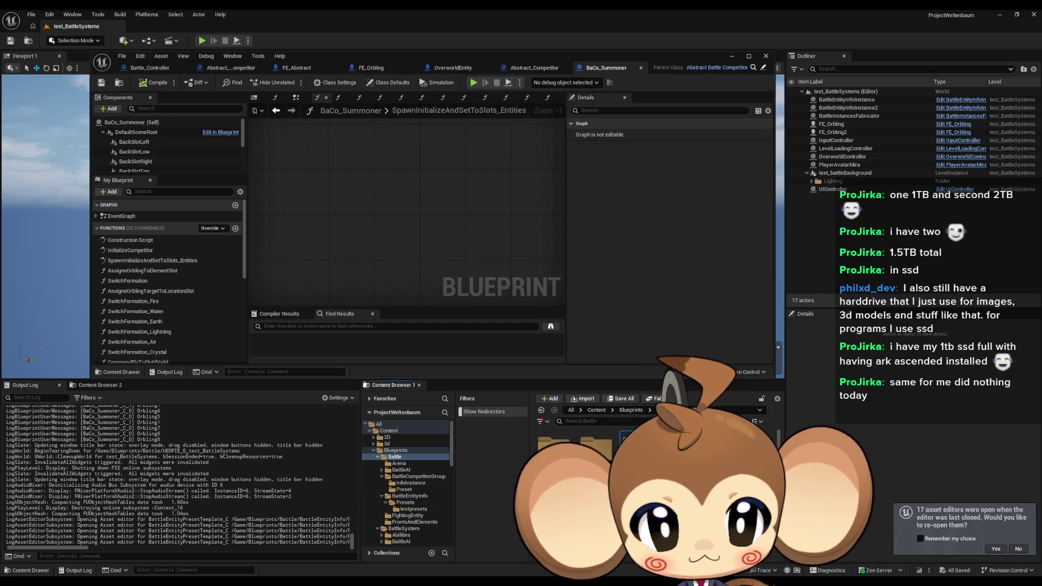
click(418, 476)
click(404, 489)
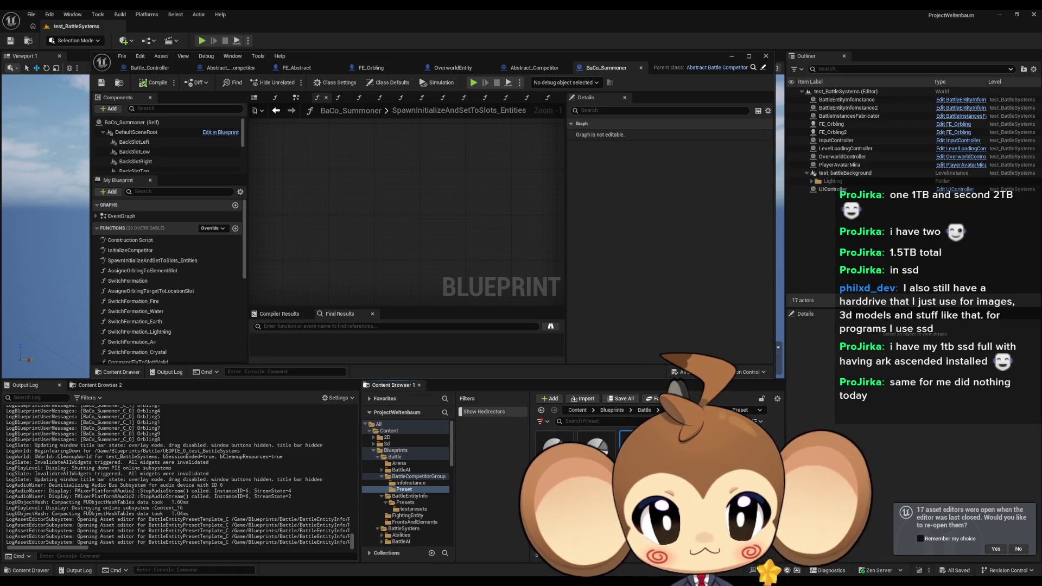
double_click(640, 450)
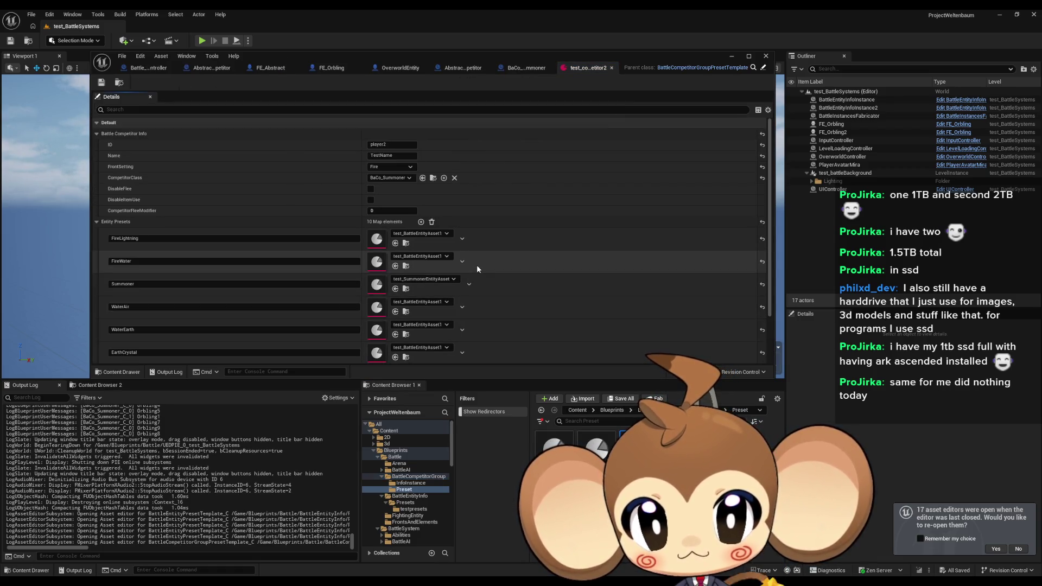
Assign test_BattleEntityAsset2, 3 and 4 to the FireWater, WaterAir and WaterEarth entries.
scroll(476, 263, down, 3)
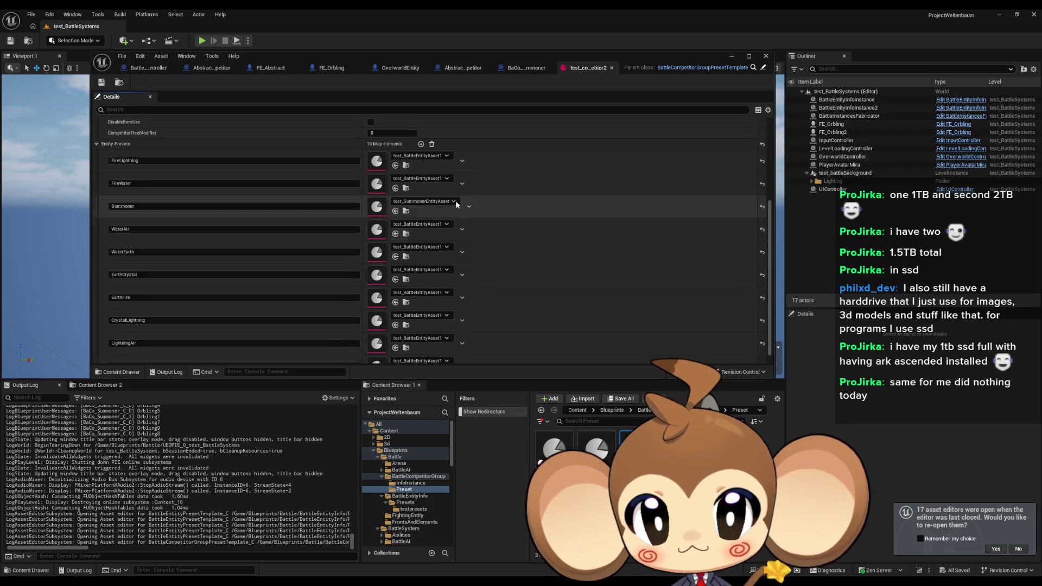
click(406, 189)
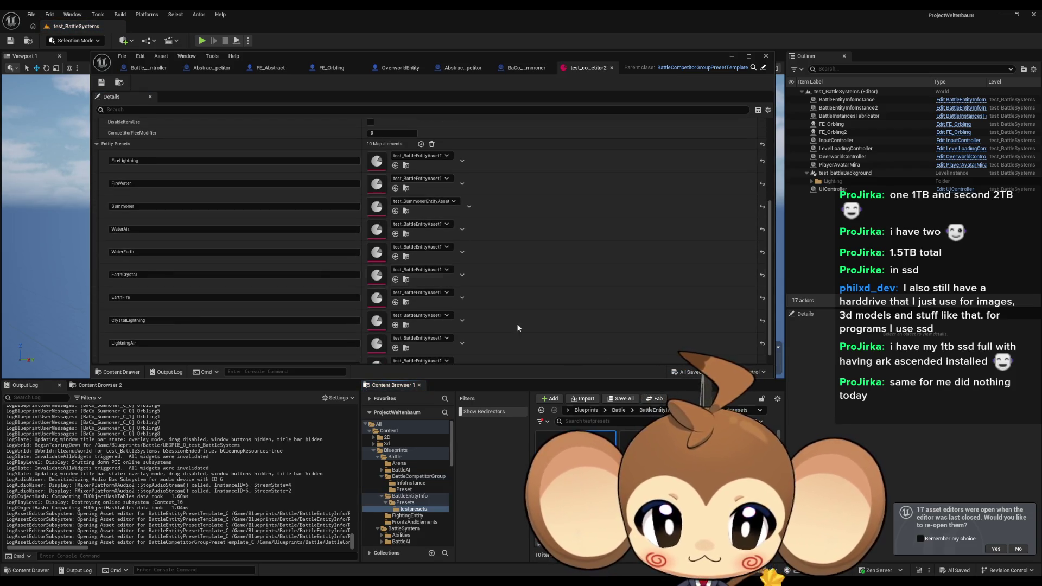
click(395, 188)
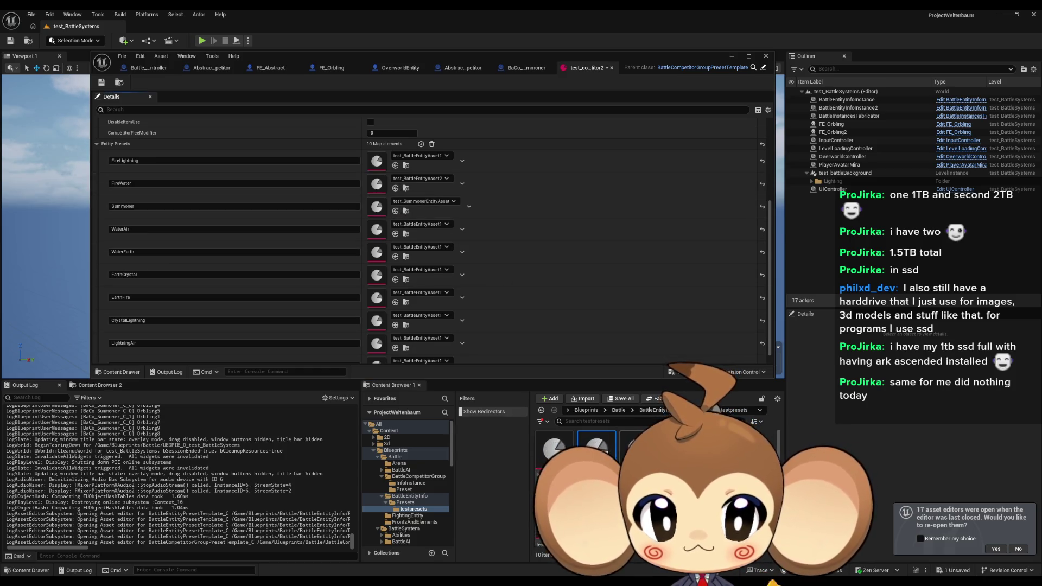
click(395, 235)
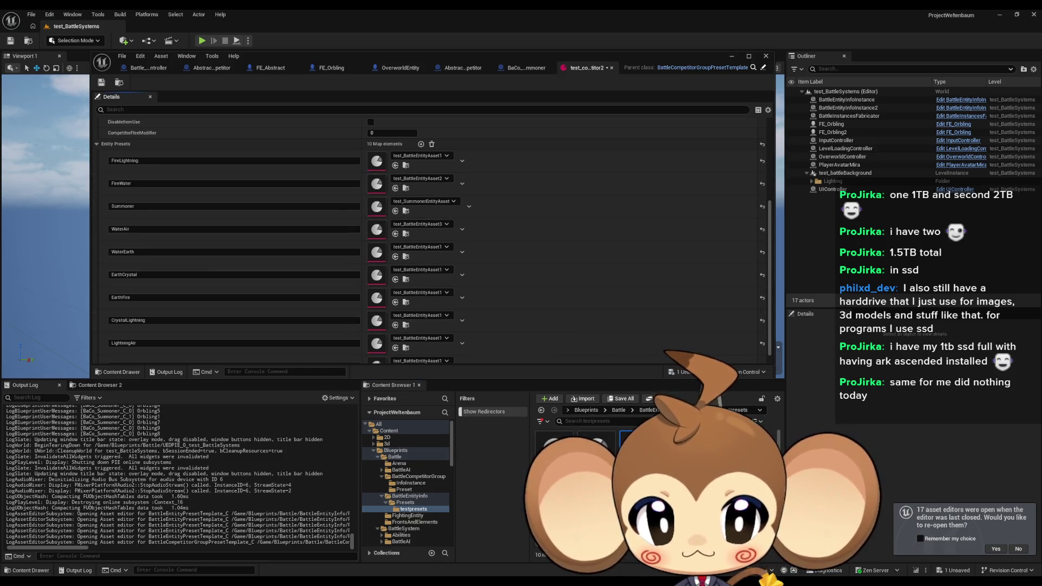
click(396, 257)
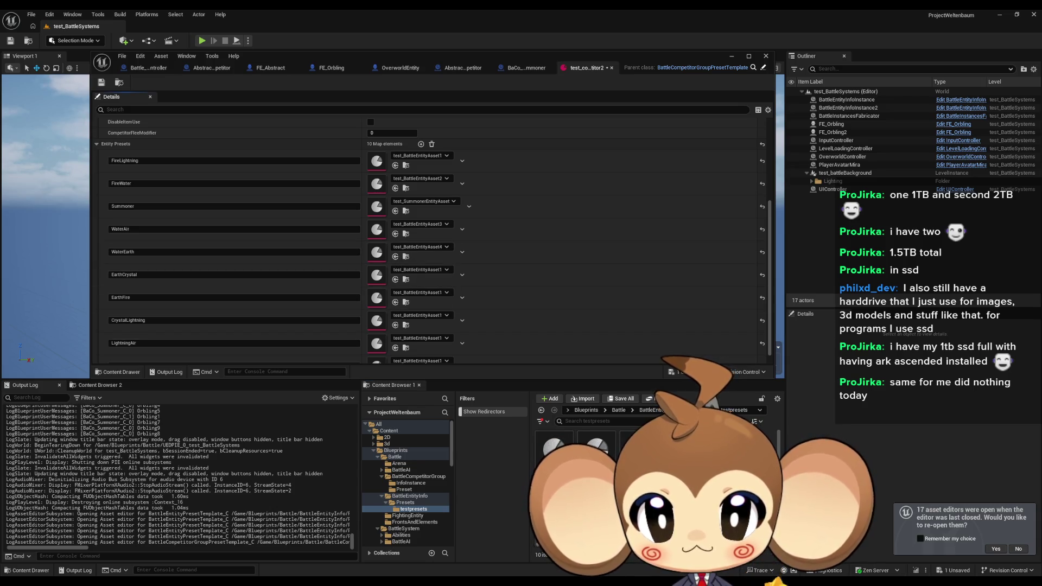
scroll(422, 256, down, 1)
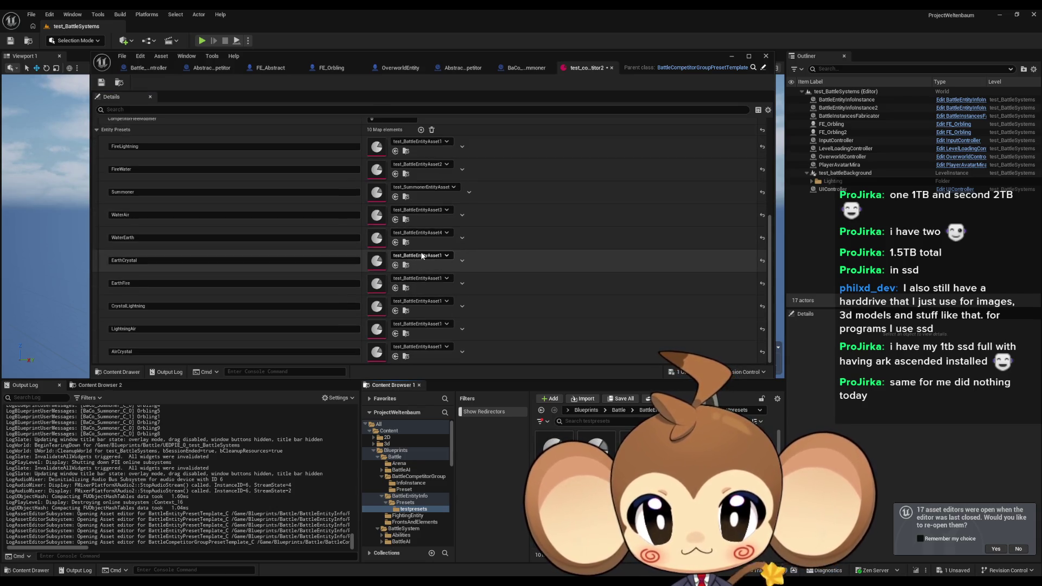
Assign assets 5, 7 and 9 to EarthCrystal, CrystalLightning and AirCrystal, save, and close the editor.
click(395, 266)
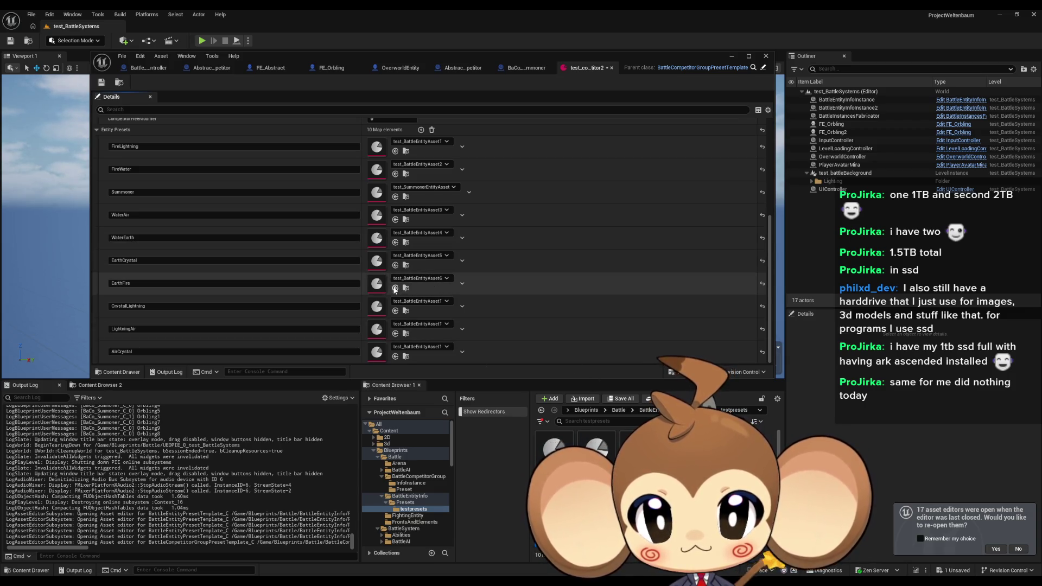
click(401, 311)
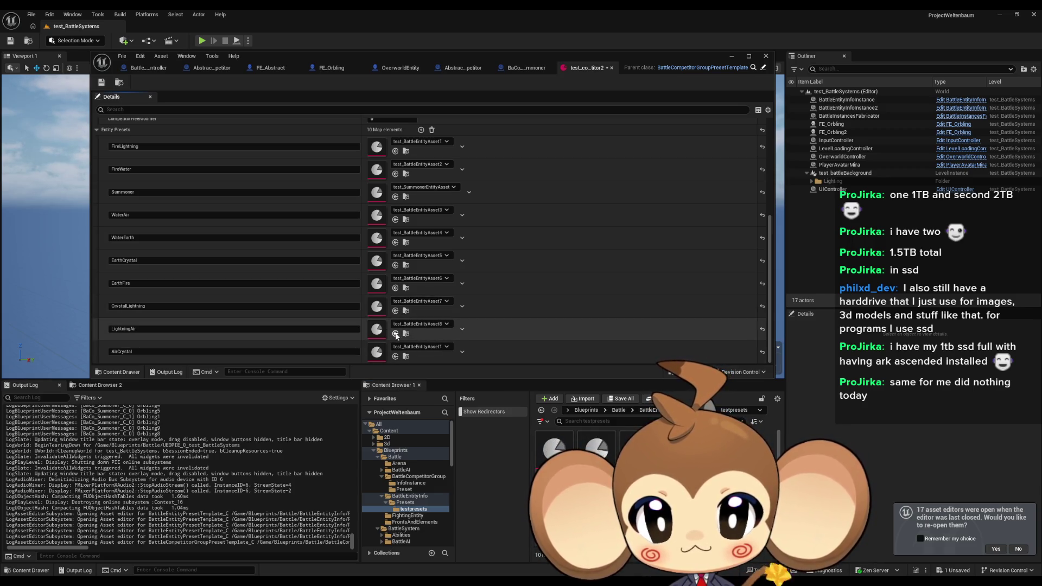
click(395, 356)
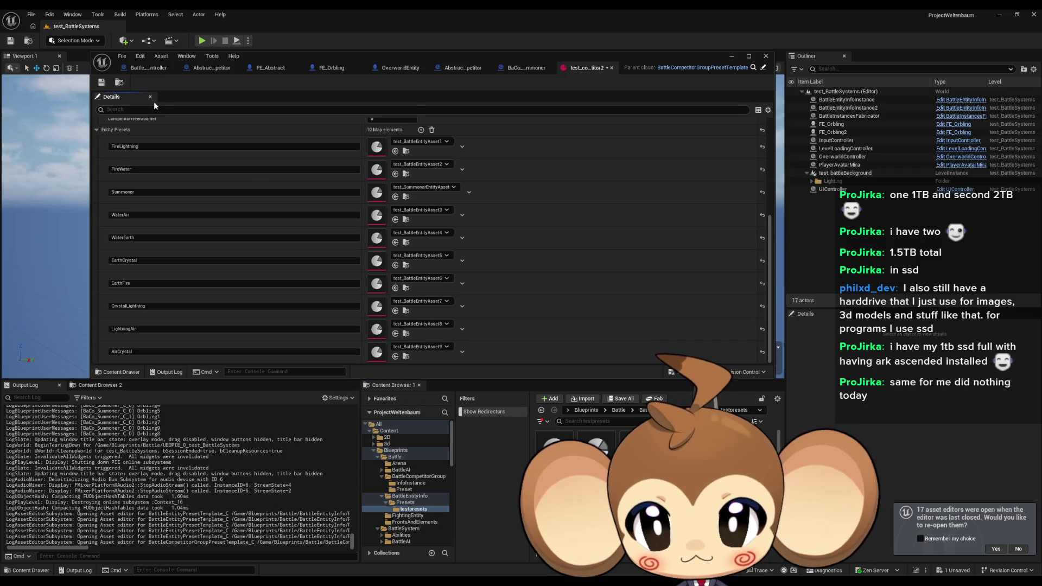
click(101, 82)
click(733, 55)
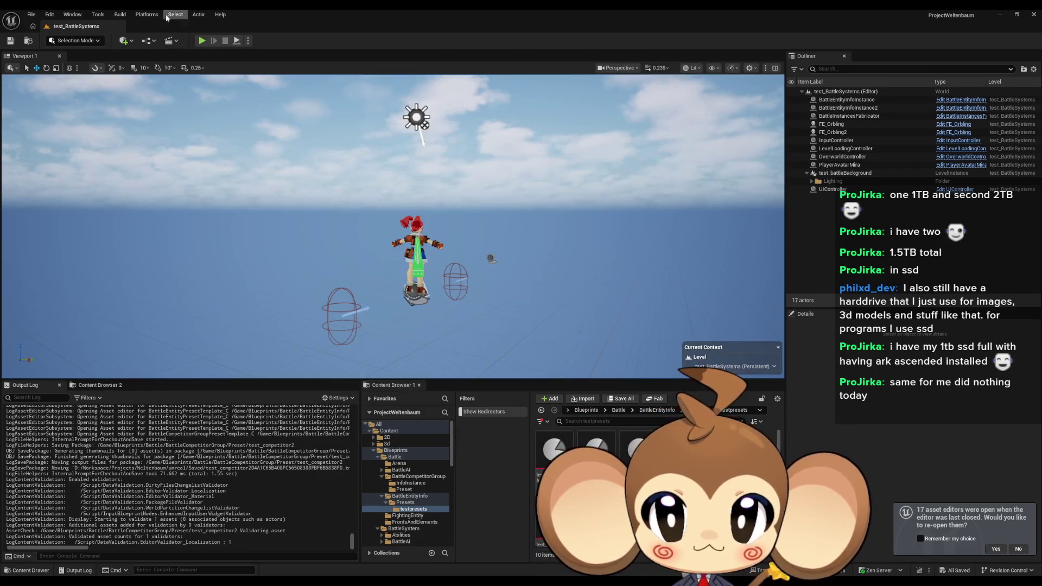
Play, pause and stop the level, then return to BaCo_Summoner's SpawnInitializeAndSetToSlots_Entities graph.
click(204, 40)
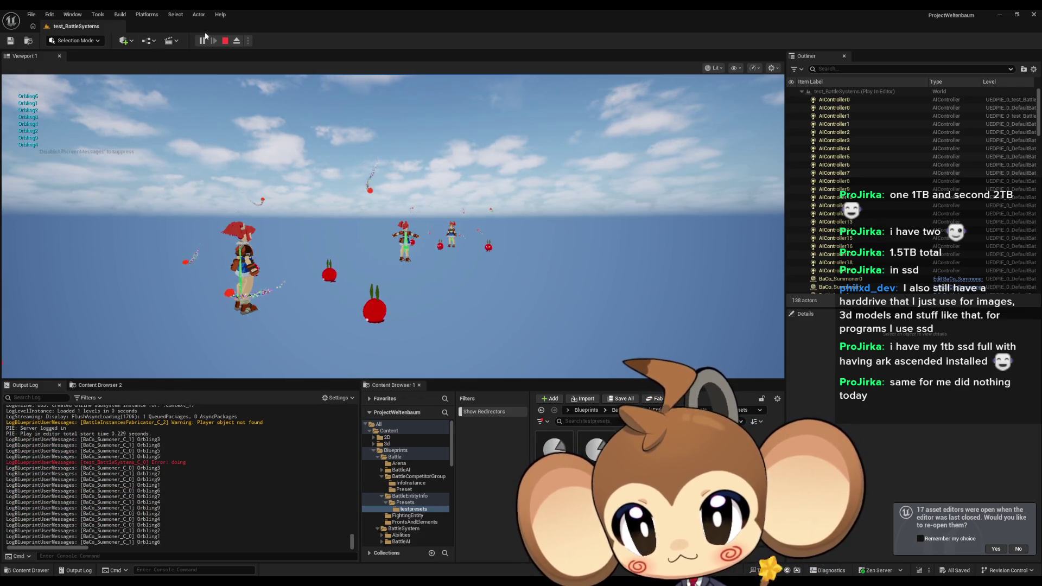
key(Pause)
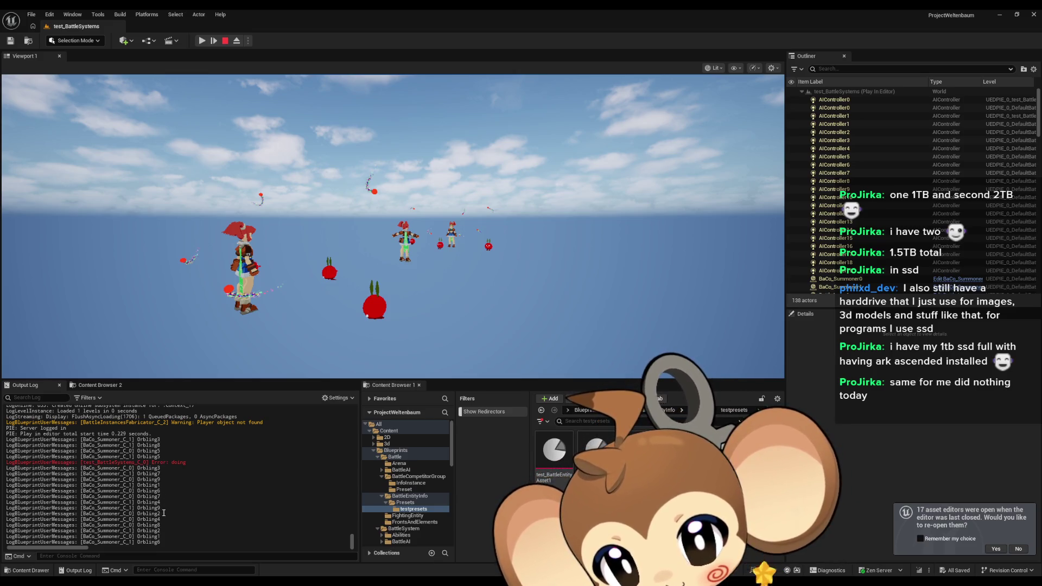
click(225, 41)
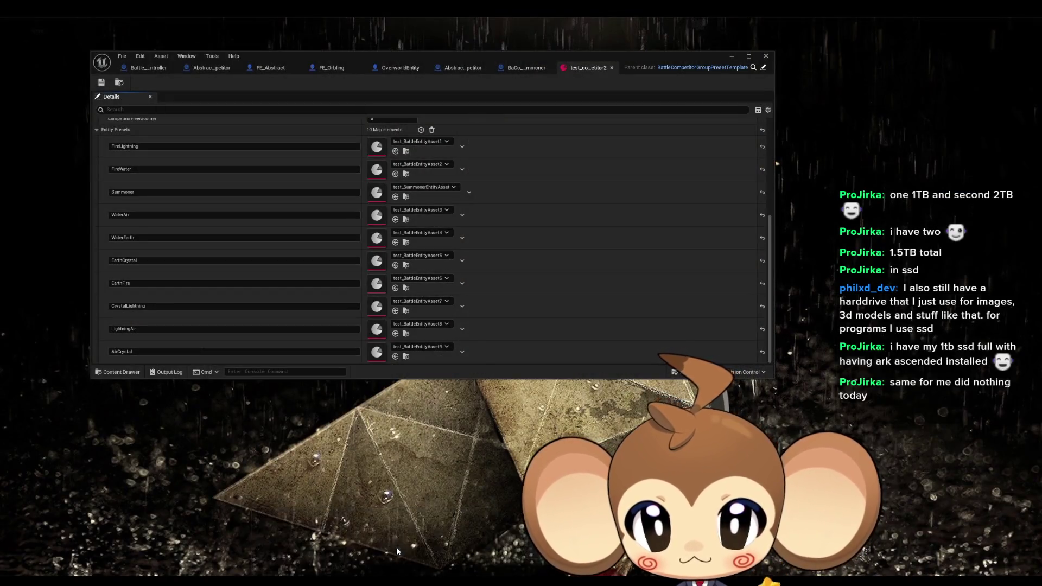
click(396, 547)
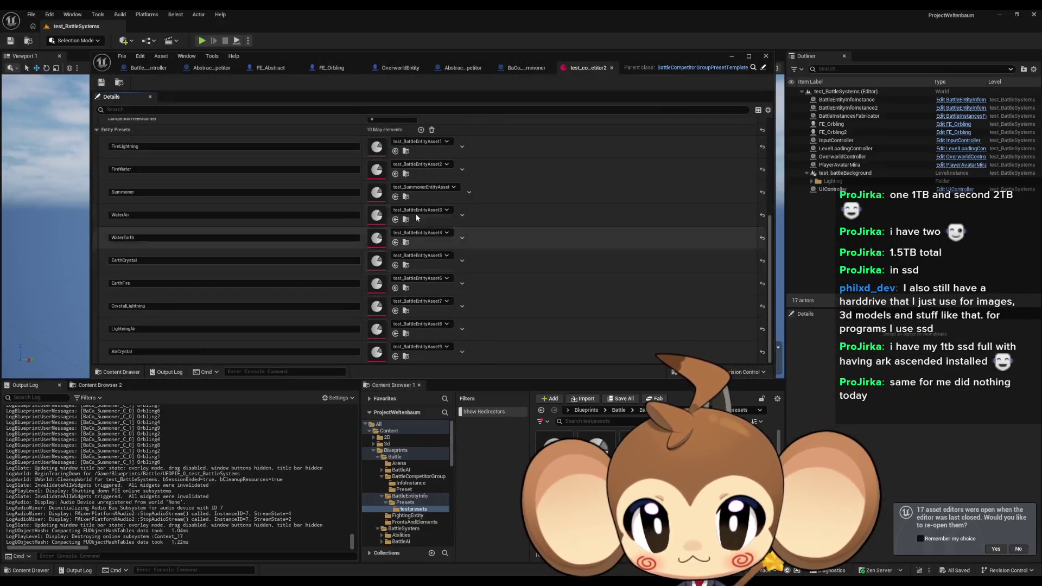
click(521, 69)
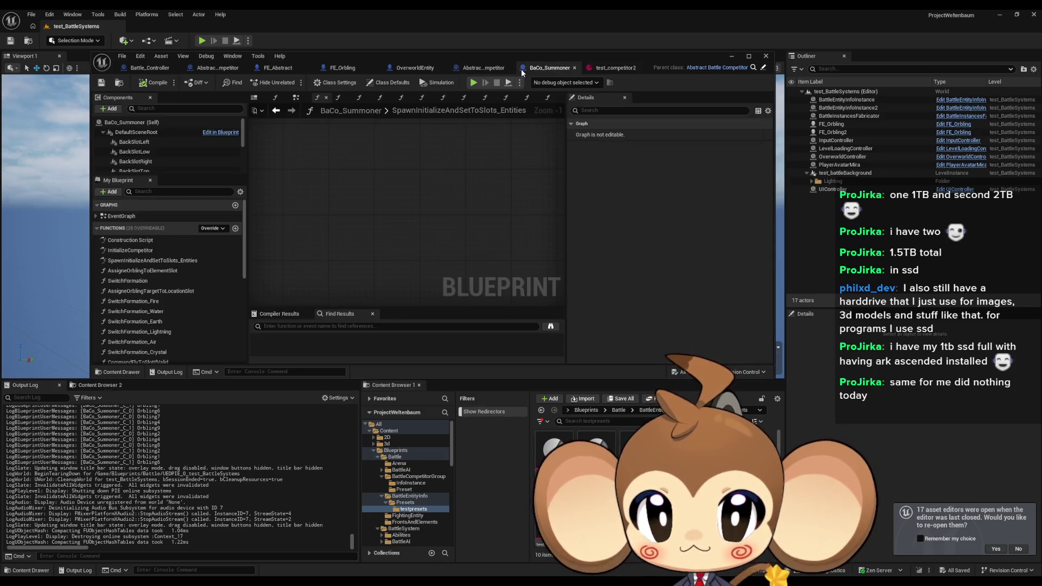
Maximize the editor and open Abstract_BattleCompetitor's UnregisterOrblingFromWating graph via the My Blueprint list.
double_click(497, 57)
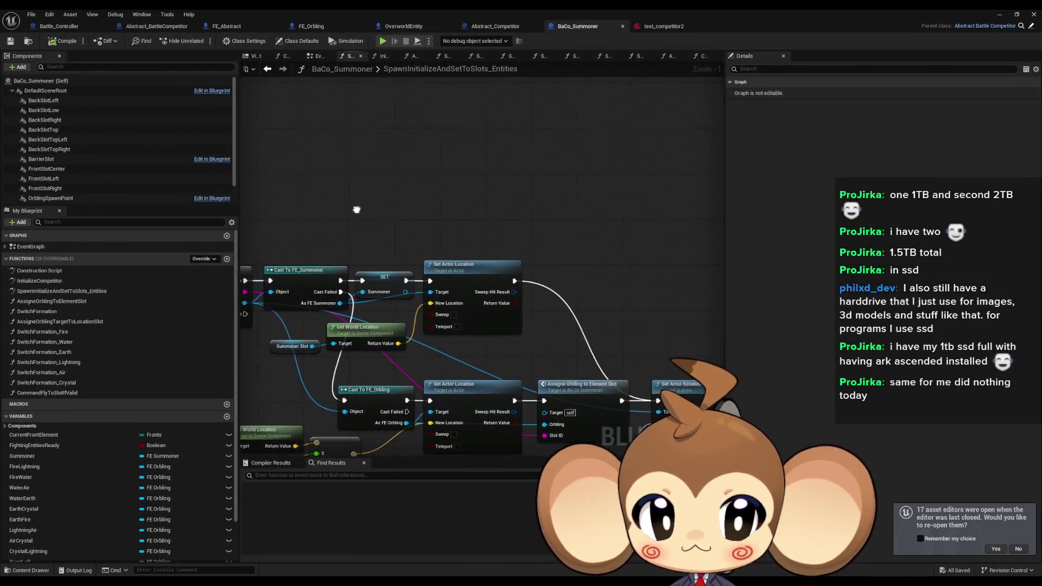
scroll(402, 226, down, 2)
scroll(489, 226, up, 2)
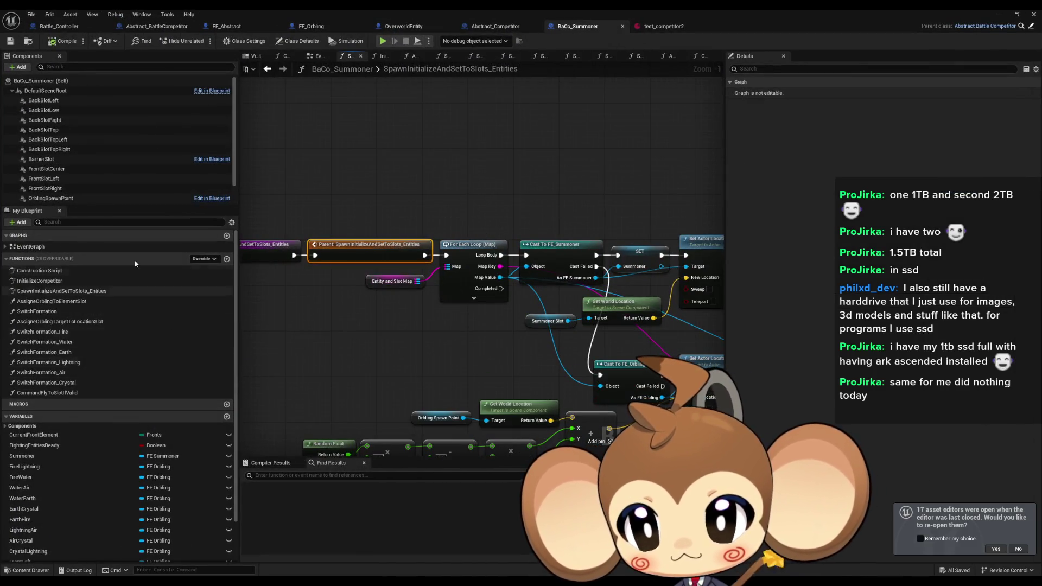
click(495, 26)
click(39, 282)
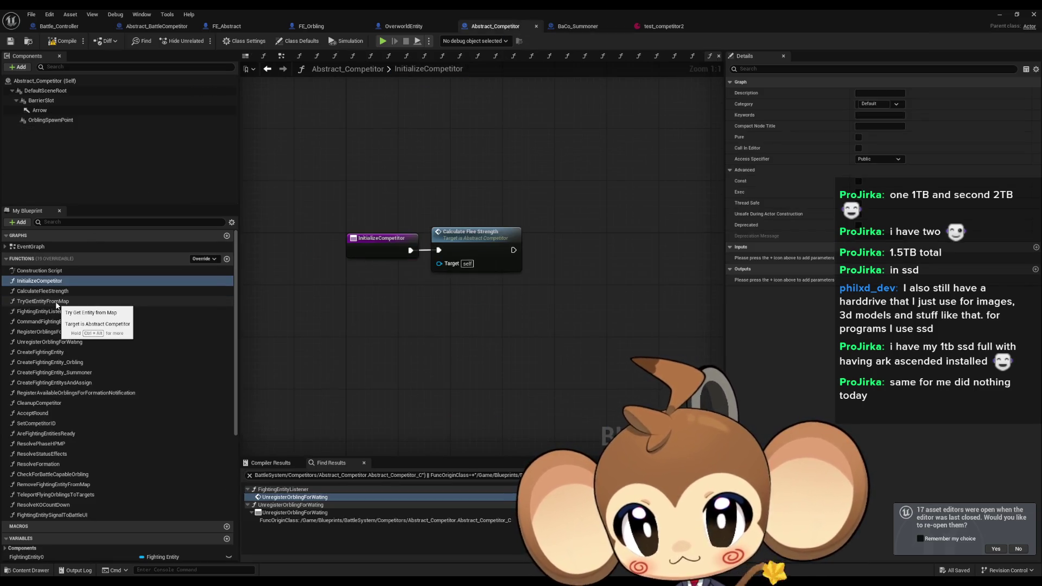
click(158, 26)
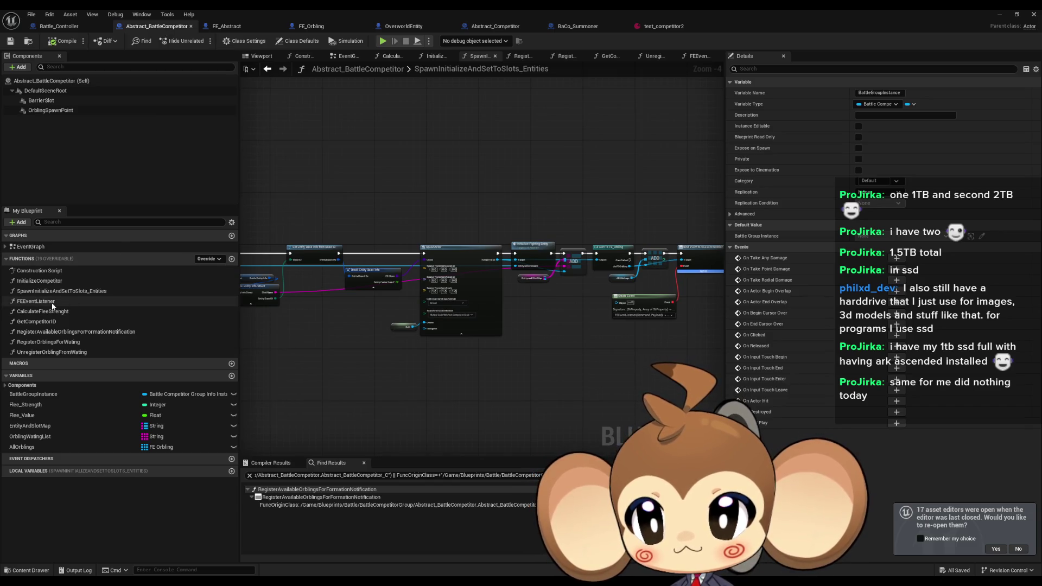
double_click(36, 302)
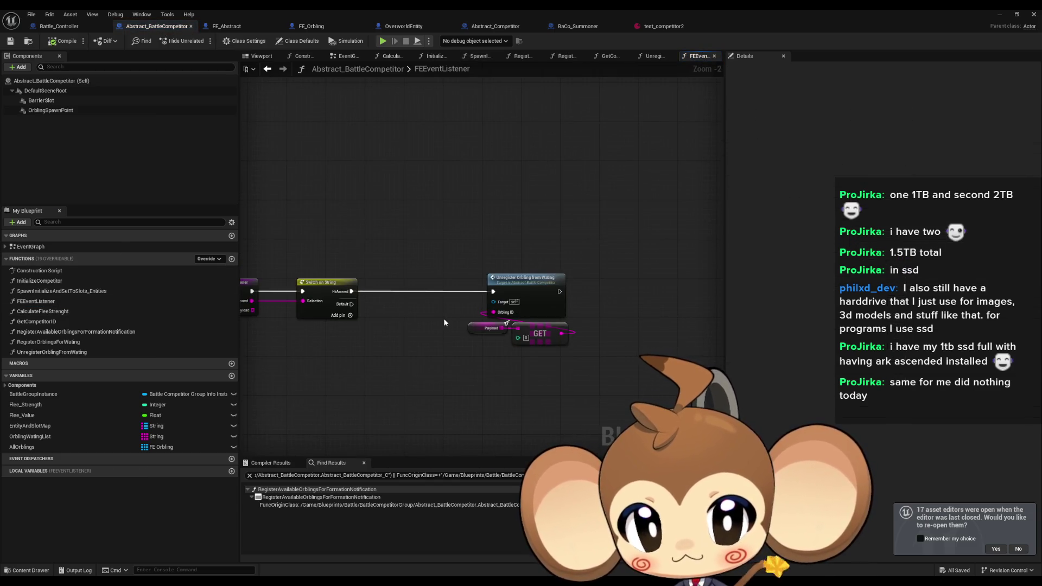
double_click(537, 307)
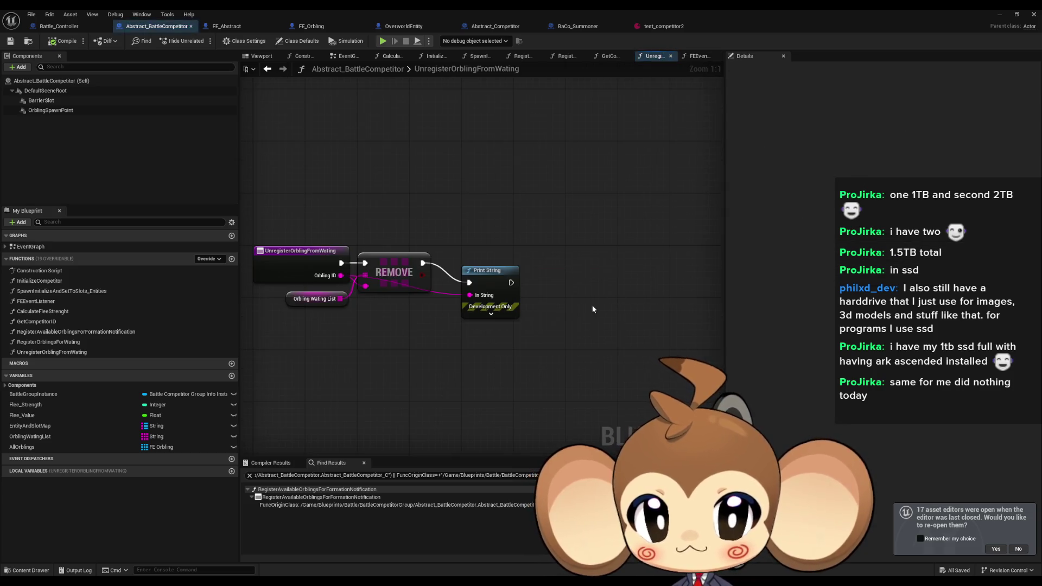
Feed an Append node into Print String with A 'removing' and a new C input ' now at'.
mouse_move(494, 282)
mouse_down()
mouse_move(586, 263)
mouse_move(518, 266)
mouse_move(634, 263)
mouse_move(505, 316)
mouse_up()
text(appe)
key(Return)
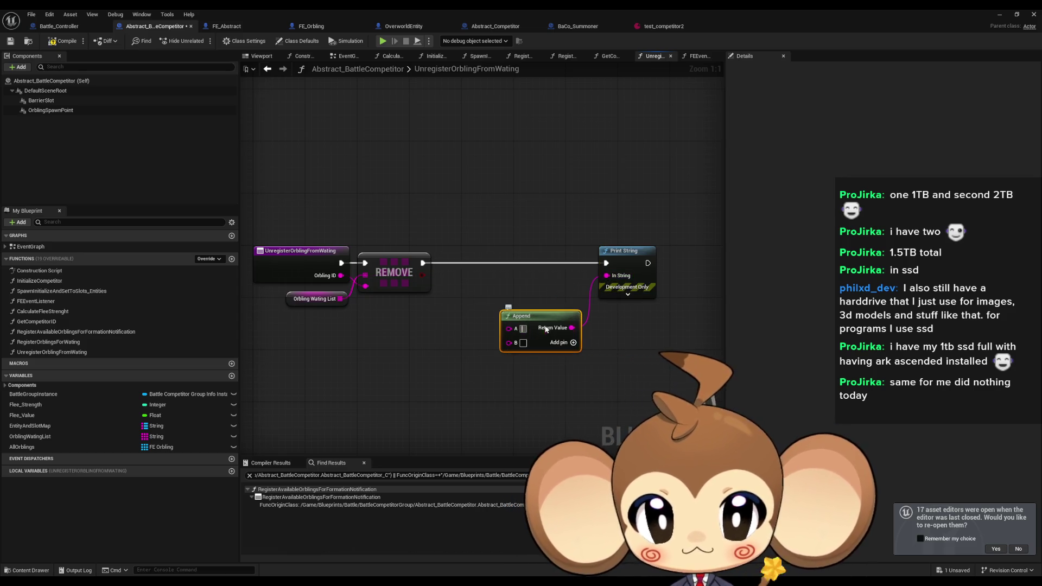
text(moving)
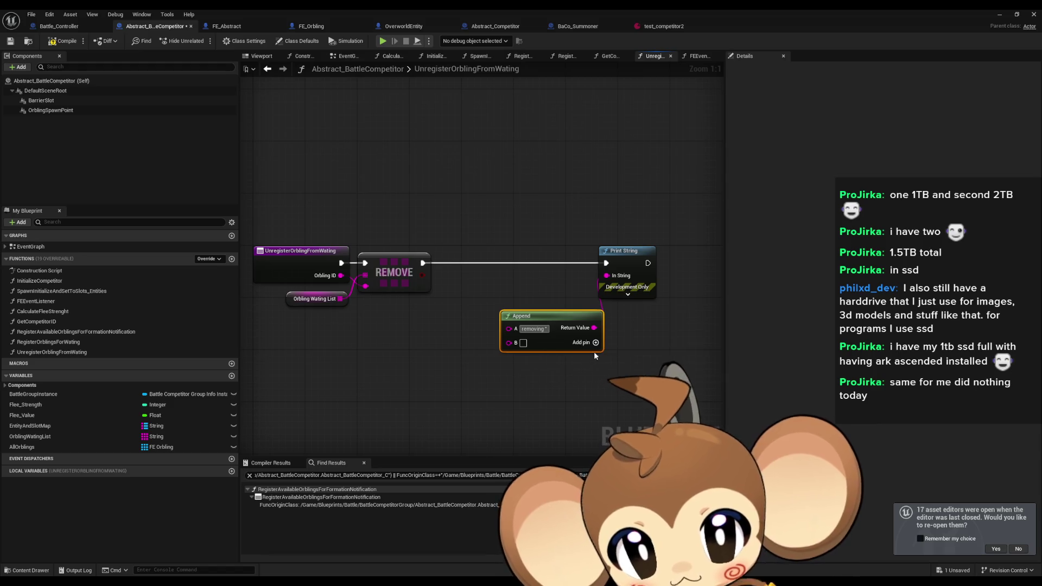
click(598, 343)
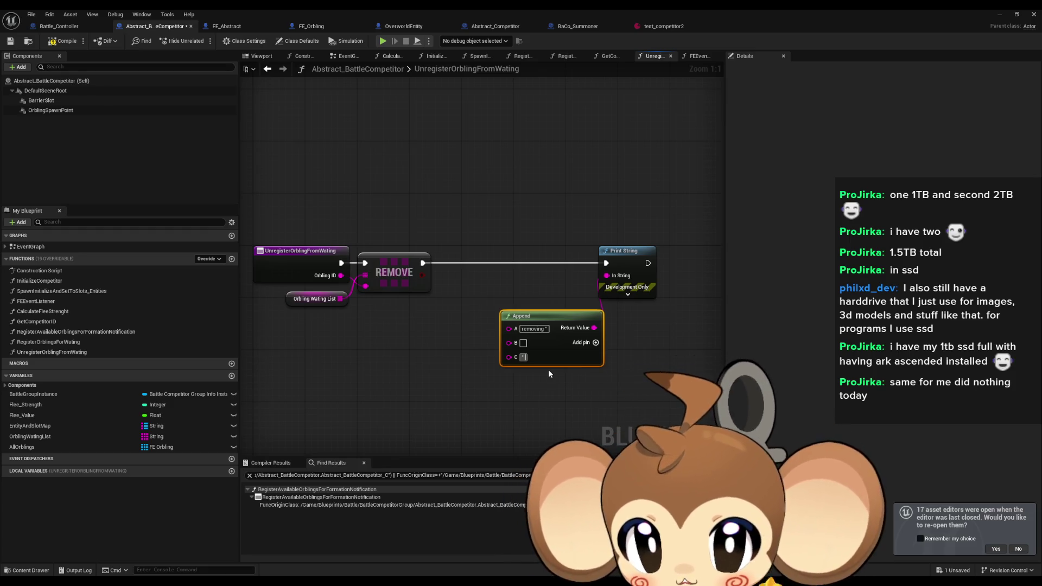
text(now at)
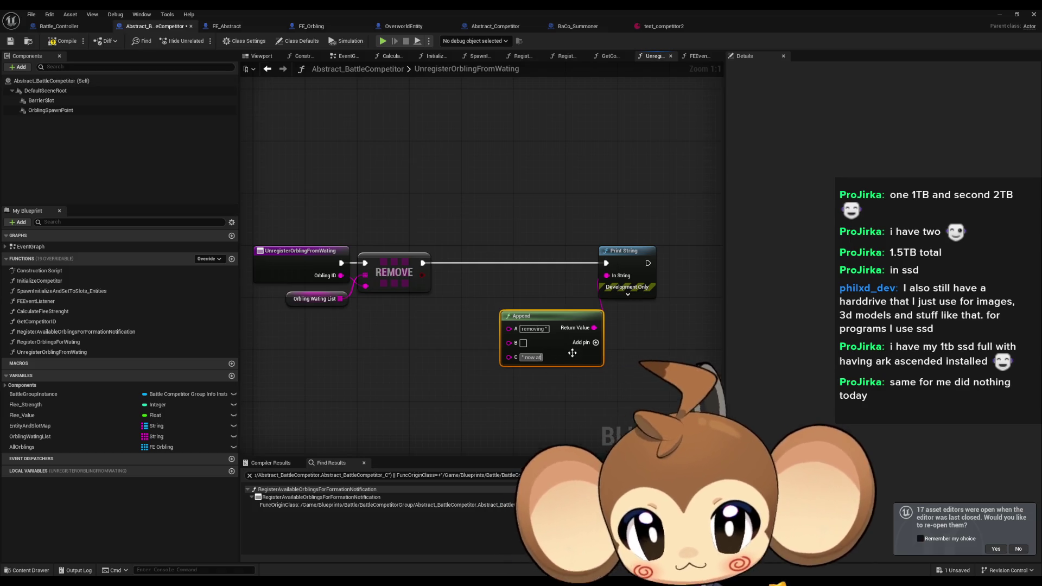
Add Append input D fed by the Orbling Wating List LENGTH, then minimize the editor.
click(595, 342)
mouse_move(508, 371)
mouse_down()
mouse_move(421, 347)
mouse_move(402, 368)
mouse_move(396, 350)
mouse_up()
drag(340, 299, 384, 344)
text(length)
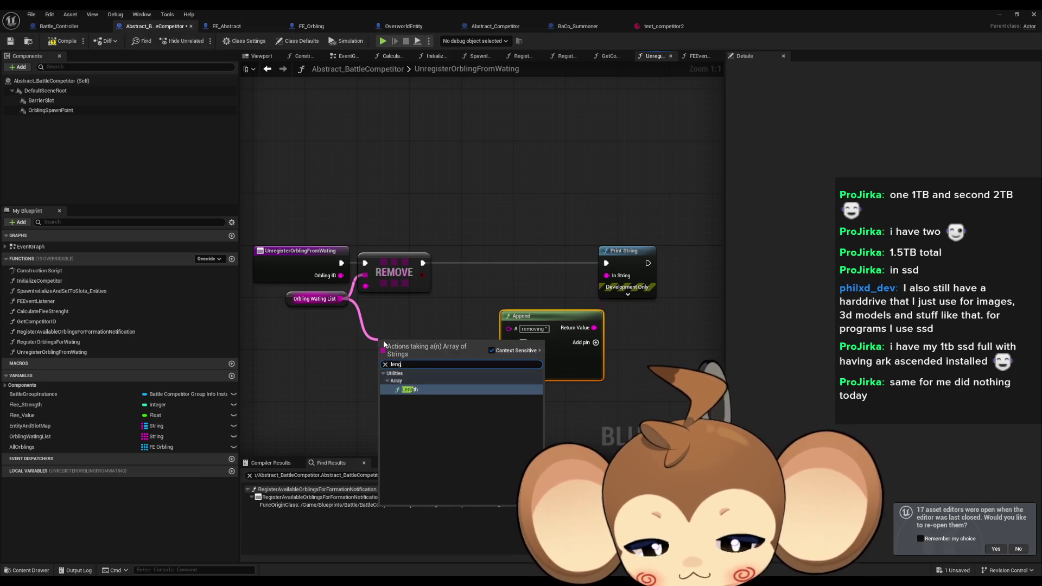
key(Return)
drag(459, 353, 507, 371)
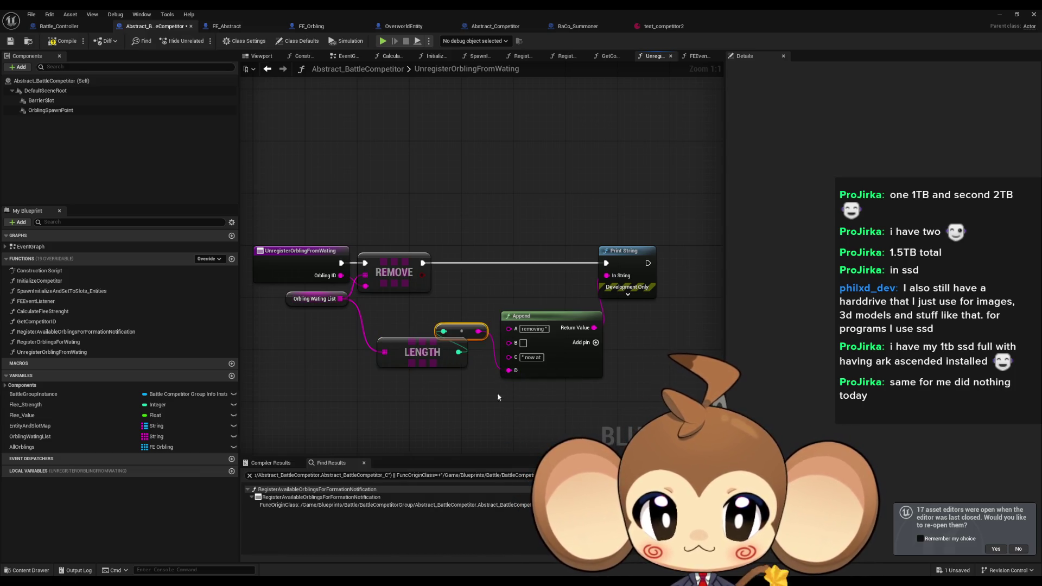
click(998, 15)
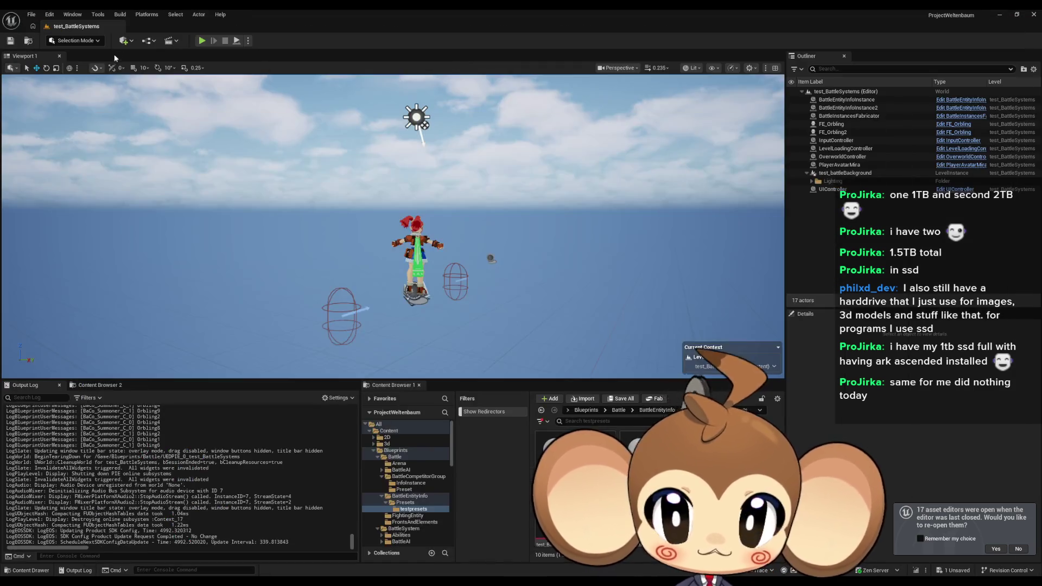
Play the level, pause to read the 'removing … now at 9' prints, then stop.
click(203, 41)
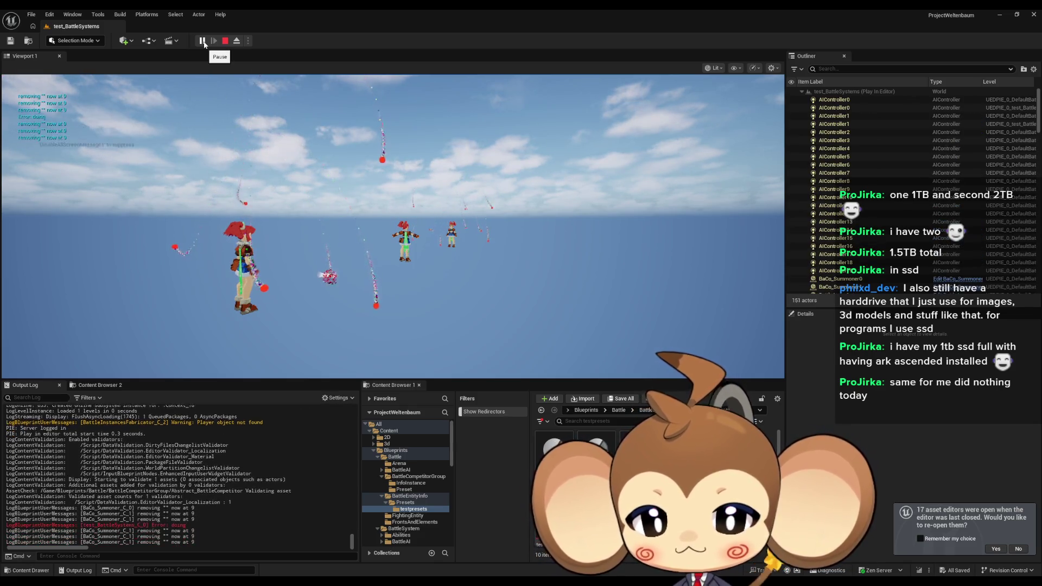
click(202, 41)
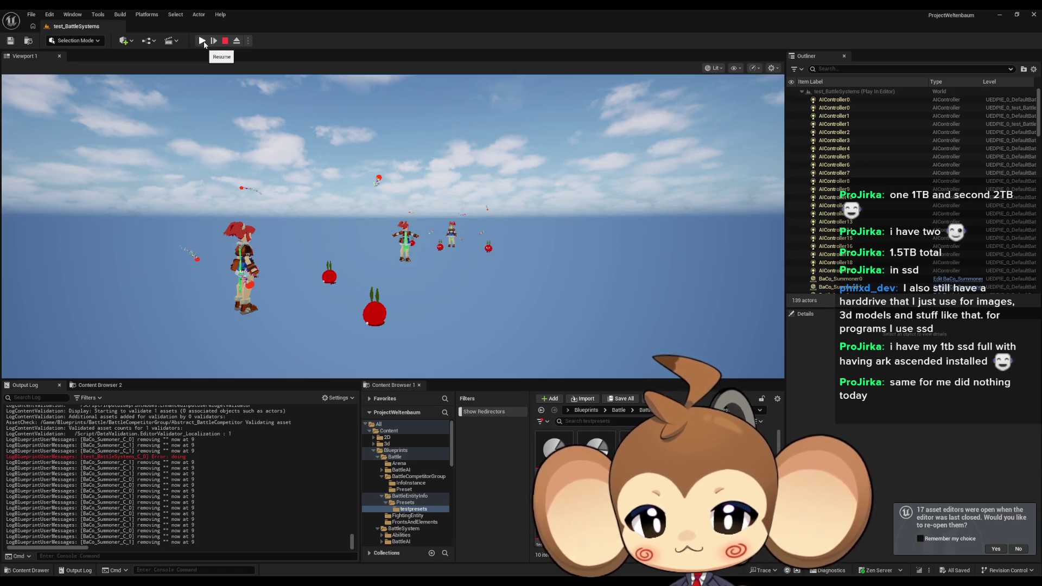
click(225, 41)
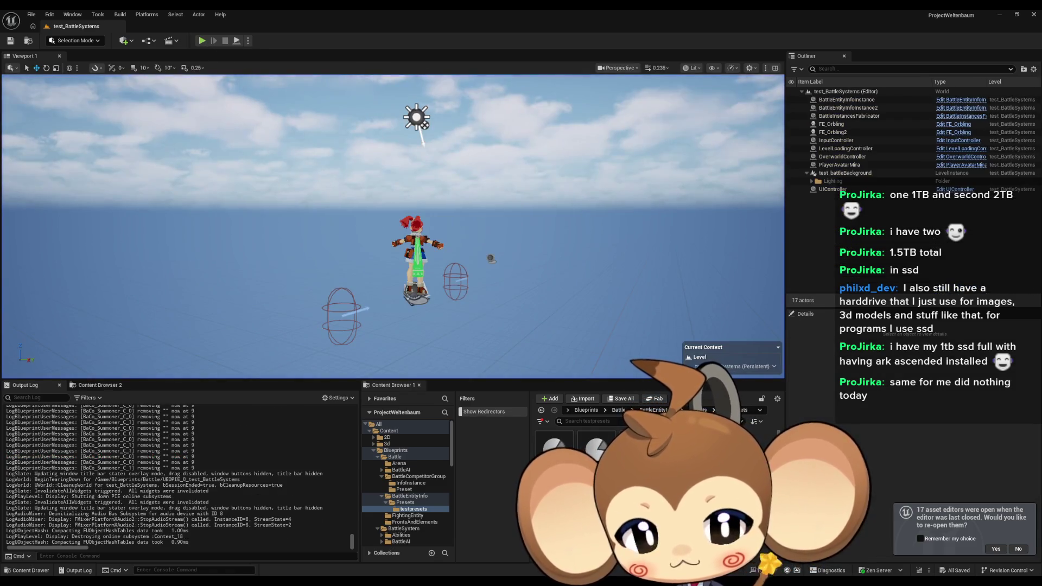
mouse_move(448, 561)
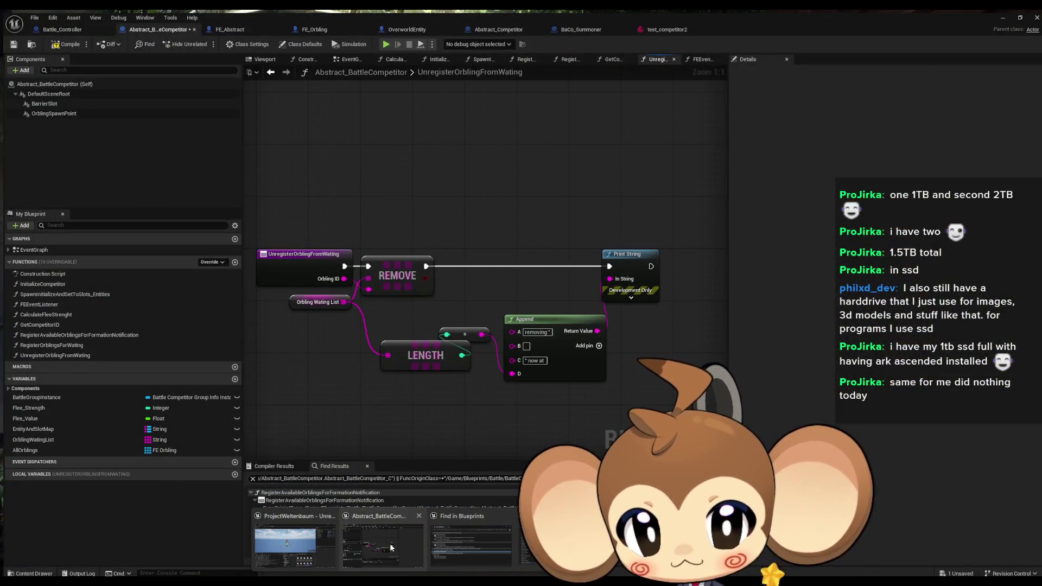
Wire Orbling ID into Append's B, tidy the LENGTH nodes, and breakpoint the Print String node.
click(391, 547)
drag(341, 275, 514, 342)
drag(428, 344, 356, 364)
drag(463, 330, 439, 378)
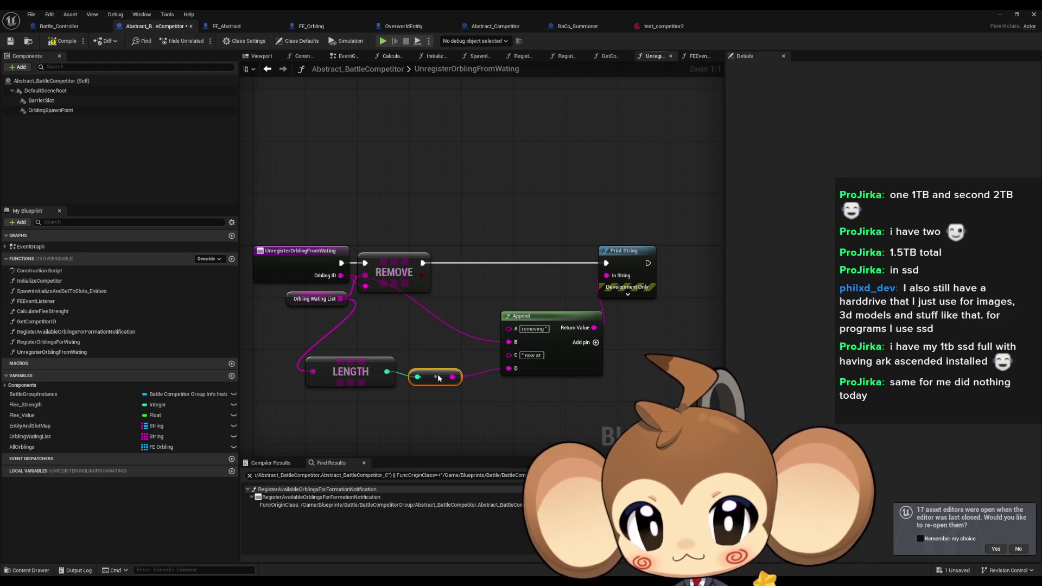
click(421, 443)
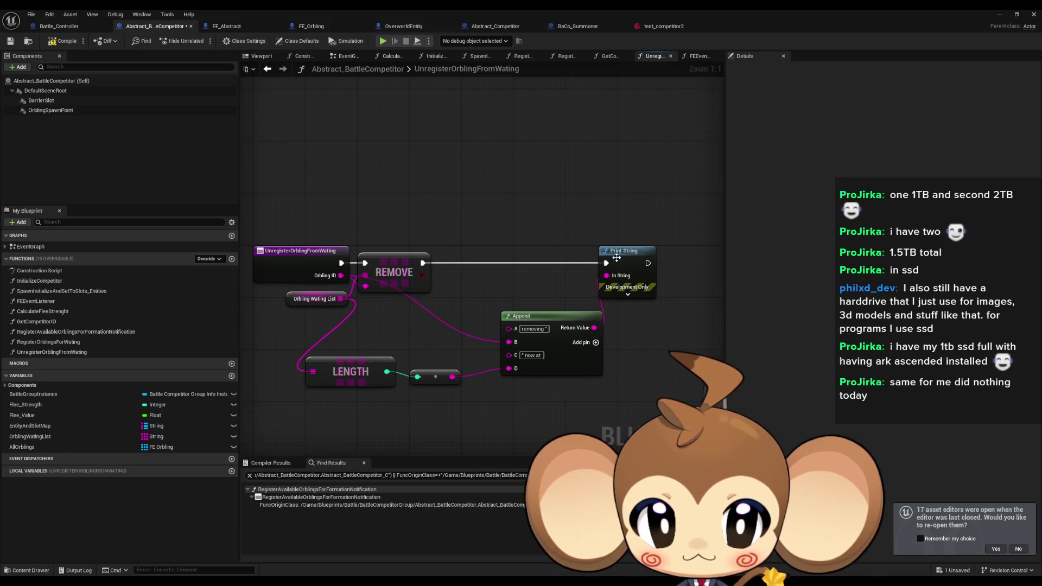
right_click(616, 257)
click(640, 353)
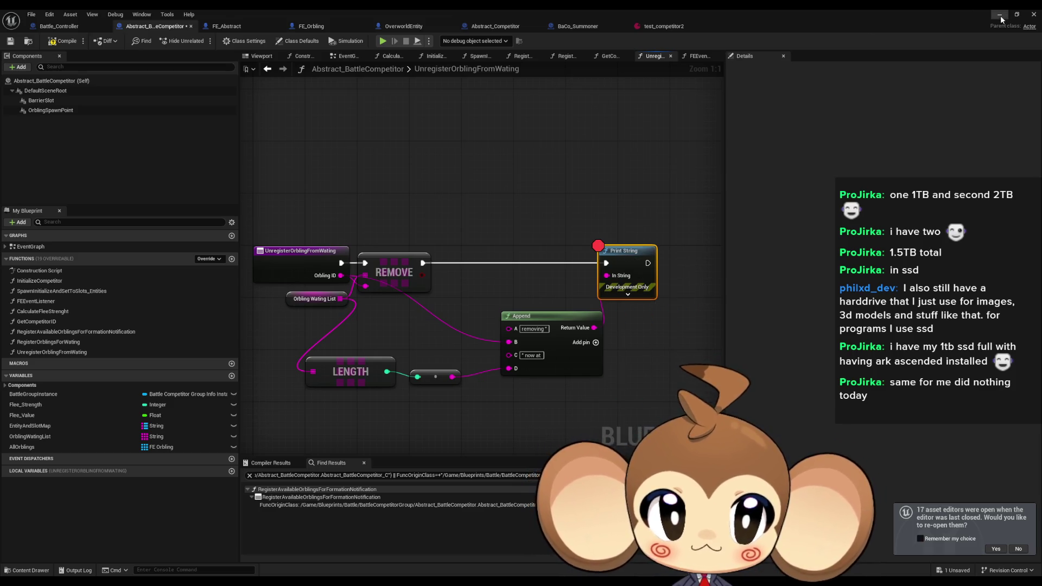
click(1001, 15)
click(204, 42)
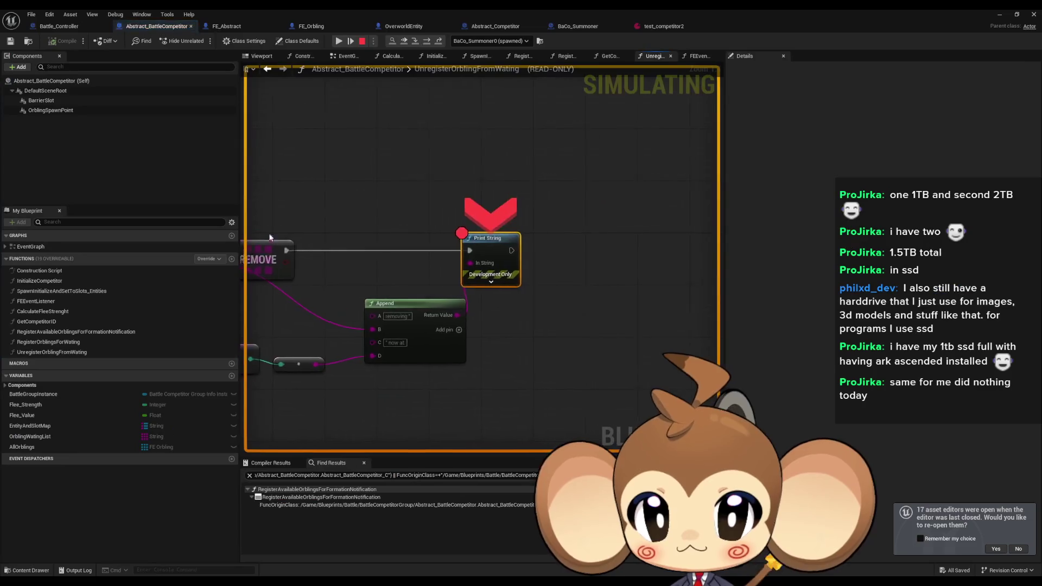
mouse_move(386, 258)
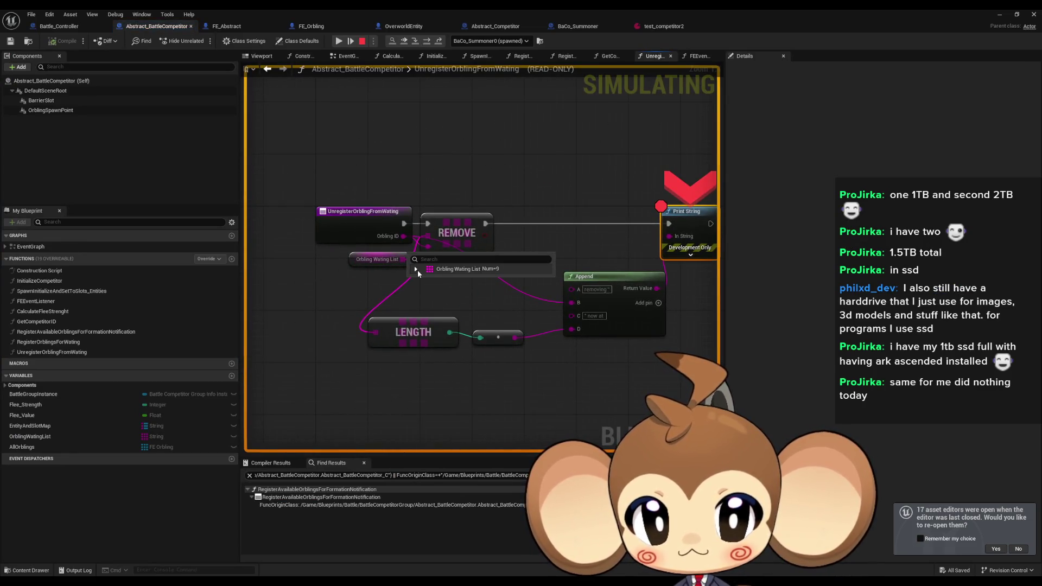
click(416, 270)
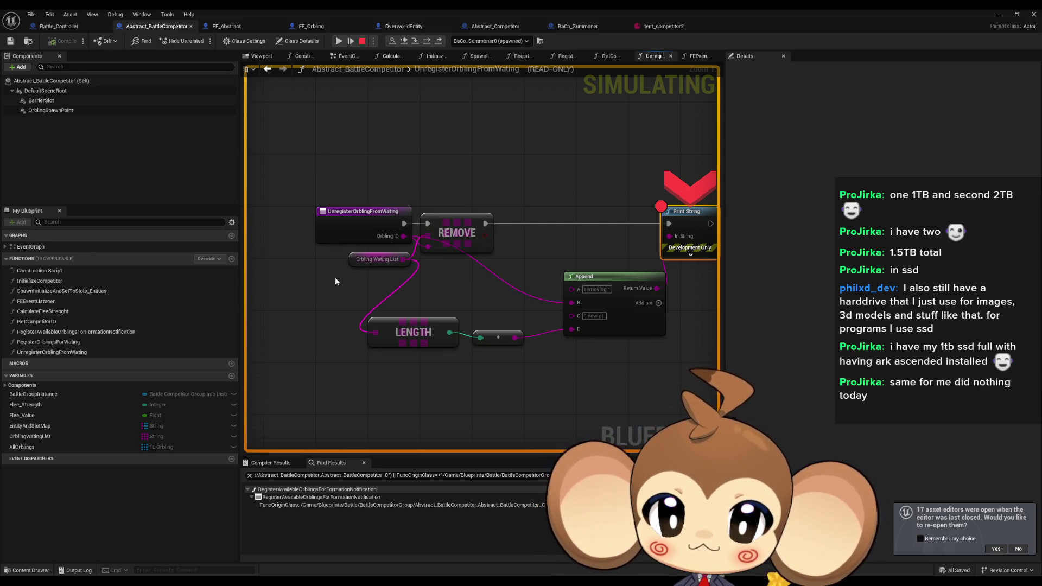
key(Escape)
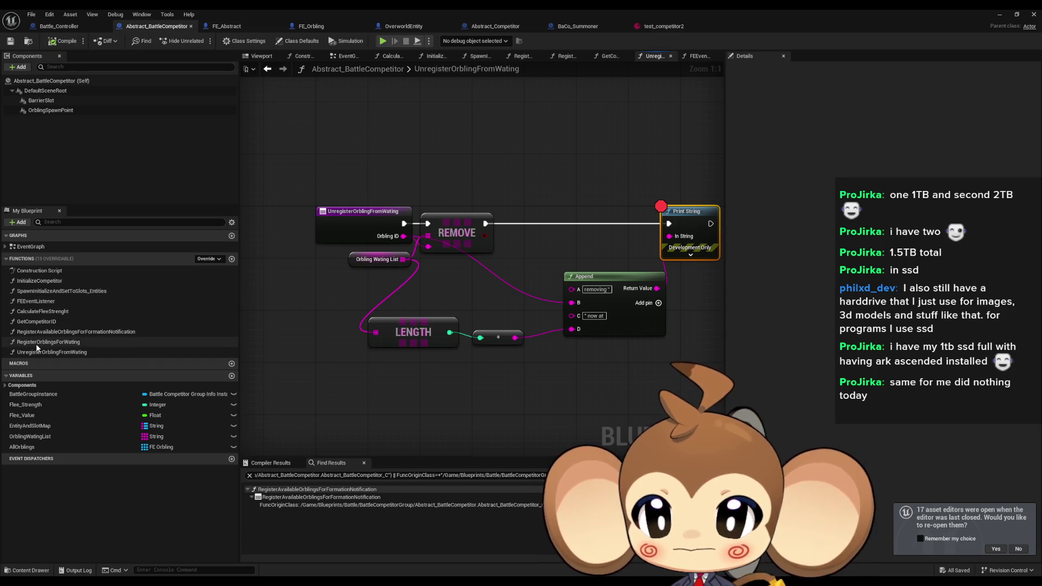
Check the Unregister Orbling call in FEEventListener, then open FE_Abstract's InitializeFightingEntity graph.
double_click(41, 304)
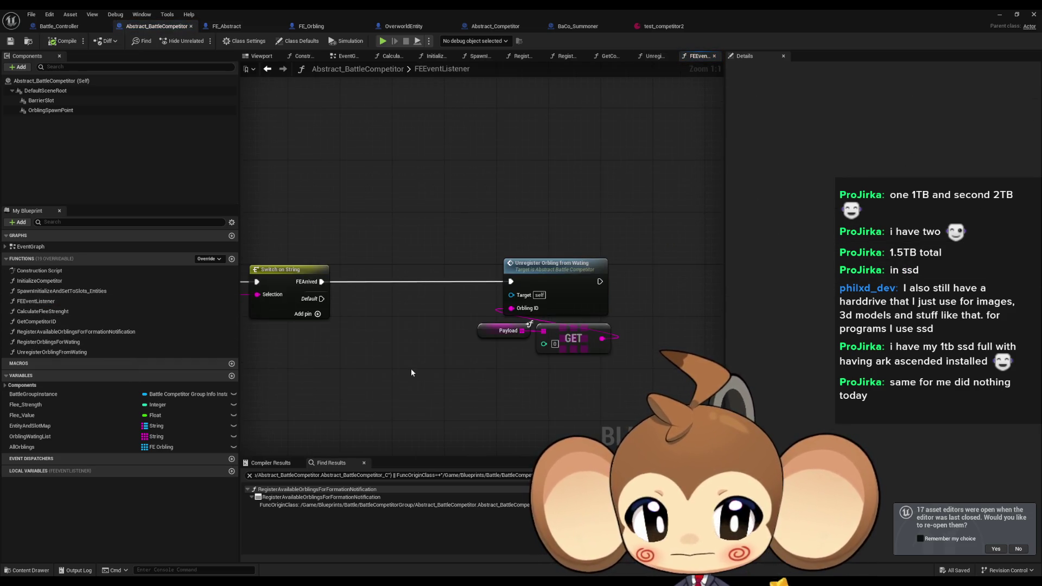
drag(412, 369, 625, 350)
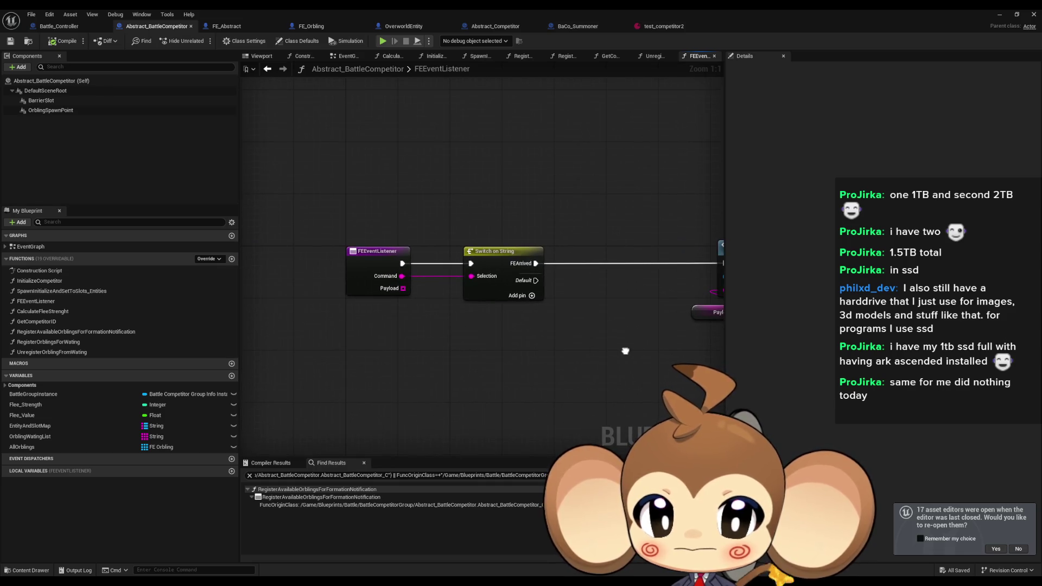
drag(628, 311, 546, 293)
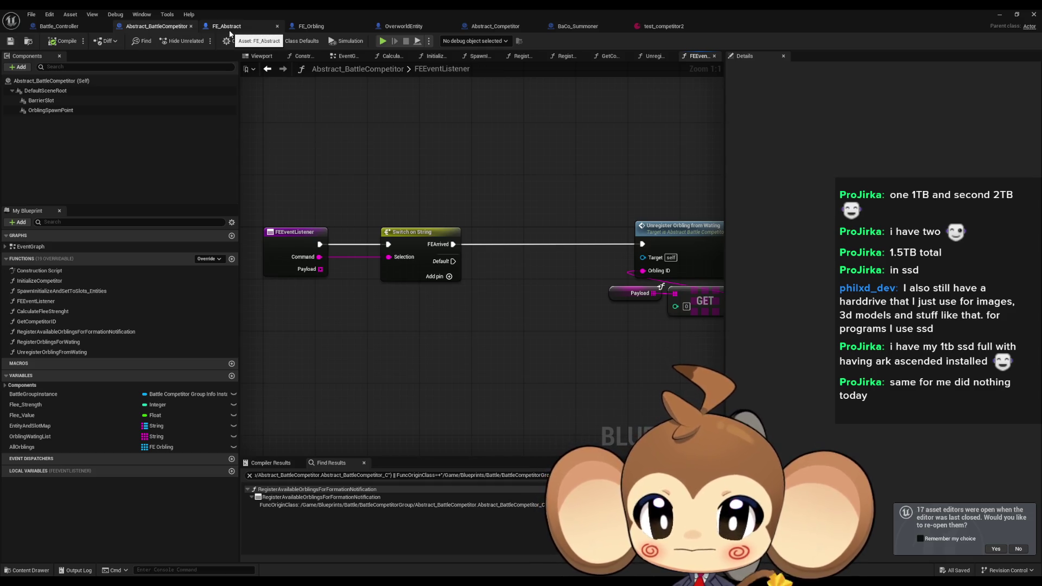
click(230, 34)
scroll(591, 257, down, 4)
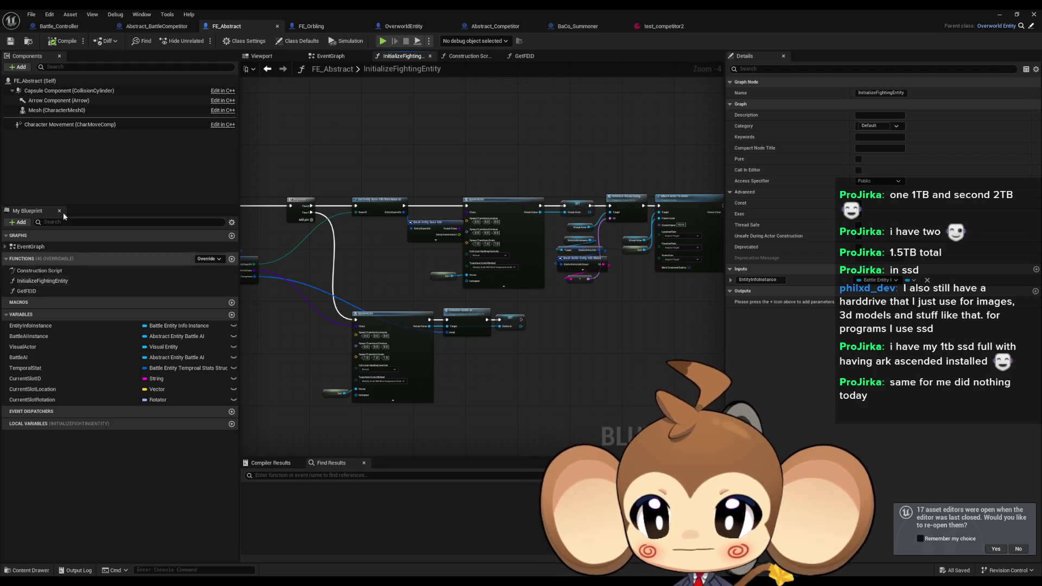
Open FE_Orbling's FlyToTargetProcedure graph and pan to free space above the nodes.
click(320, 28)
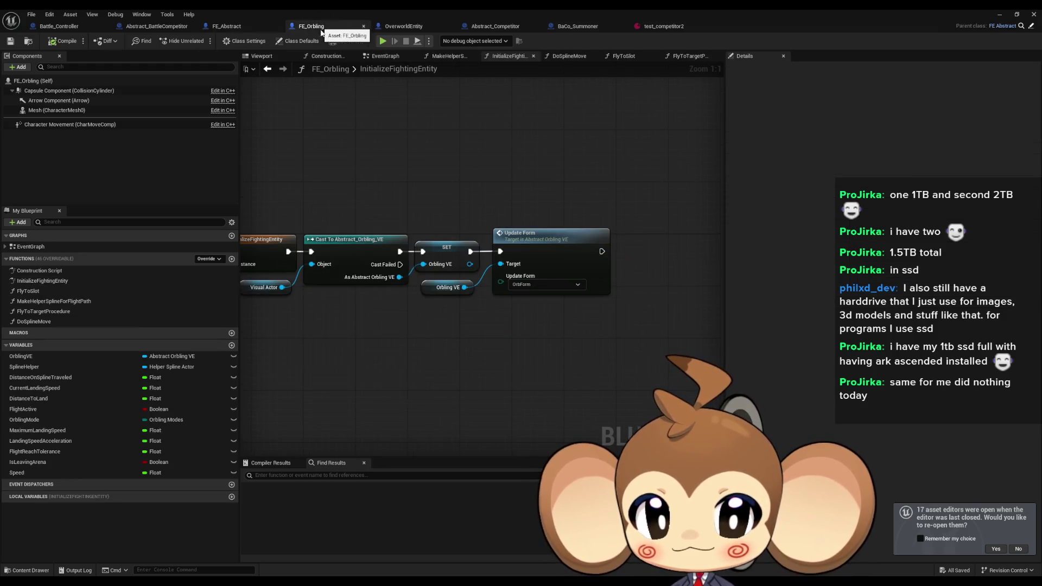
double_click(54, 292)
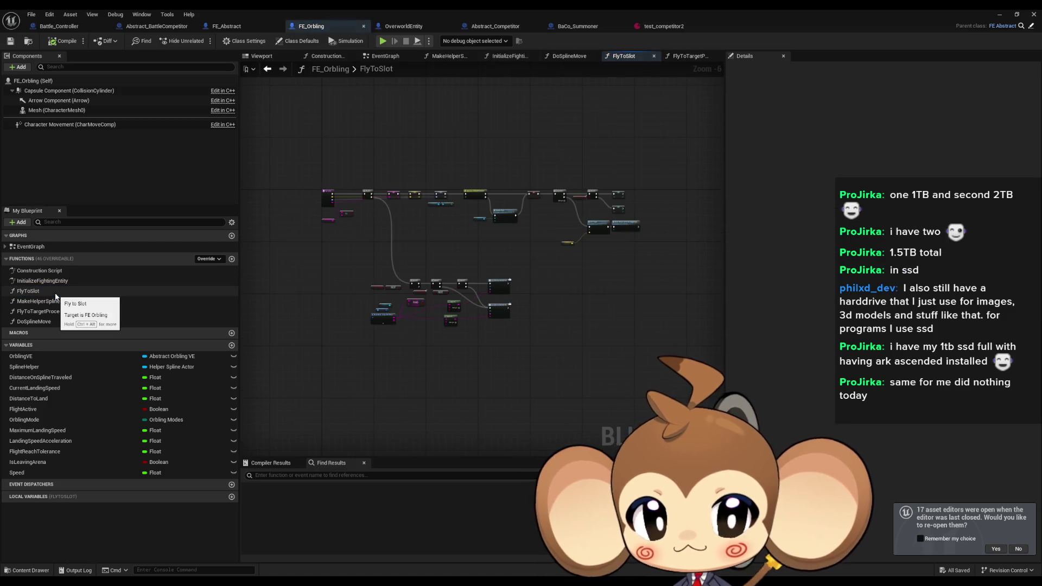
click(49, 312)
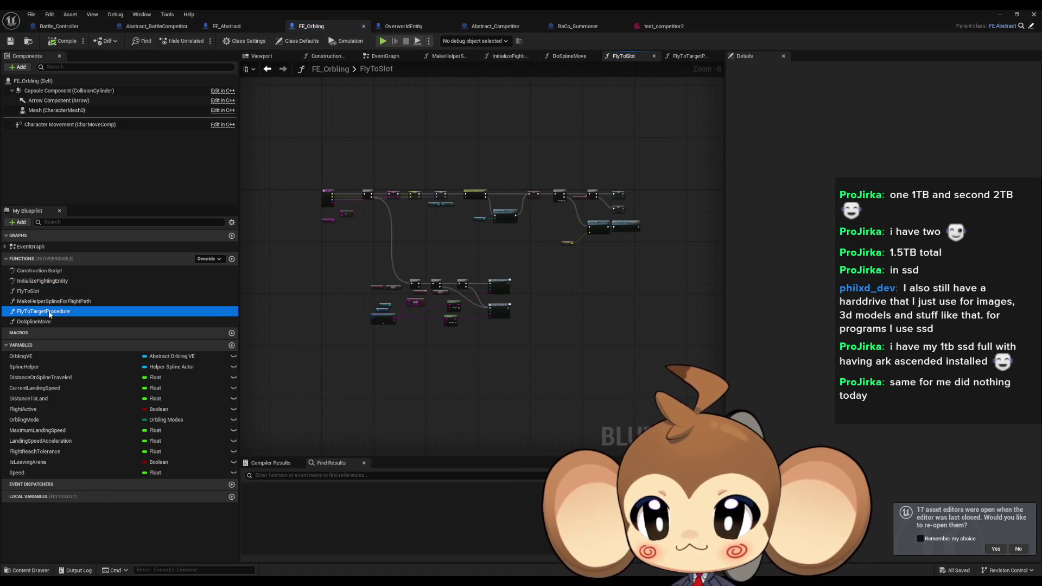
double_click(50, 312)
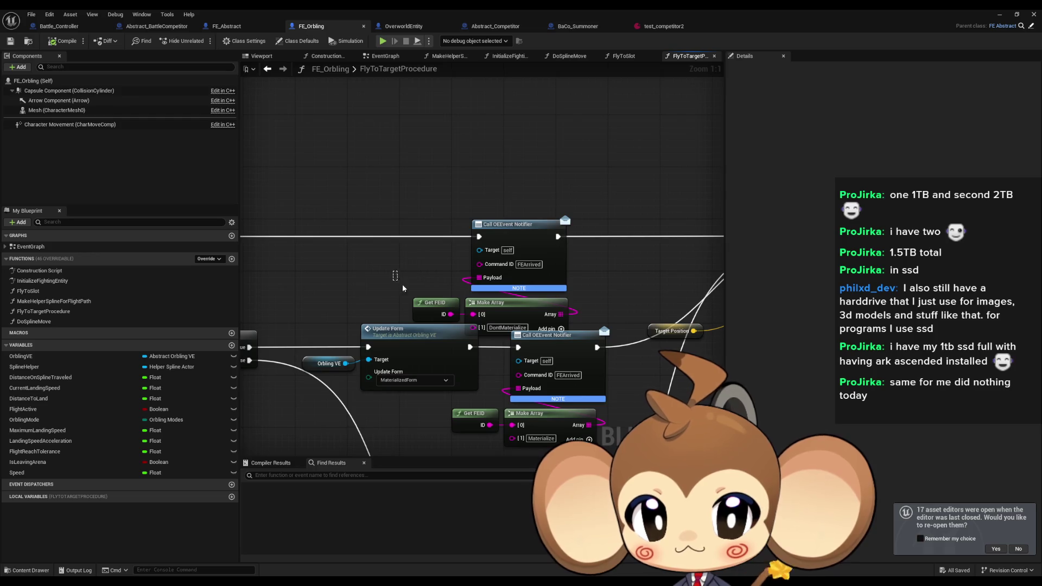
drag(333, 270, 344, 312)
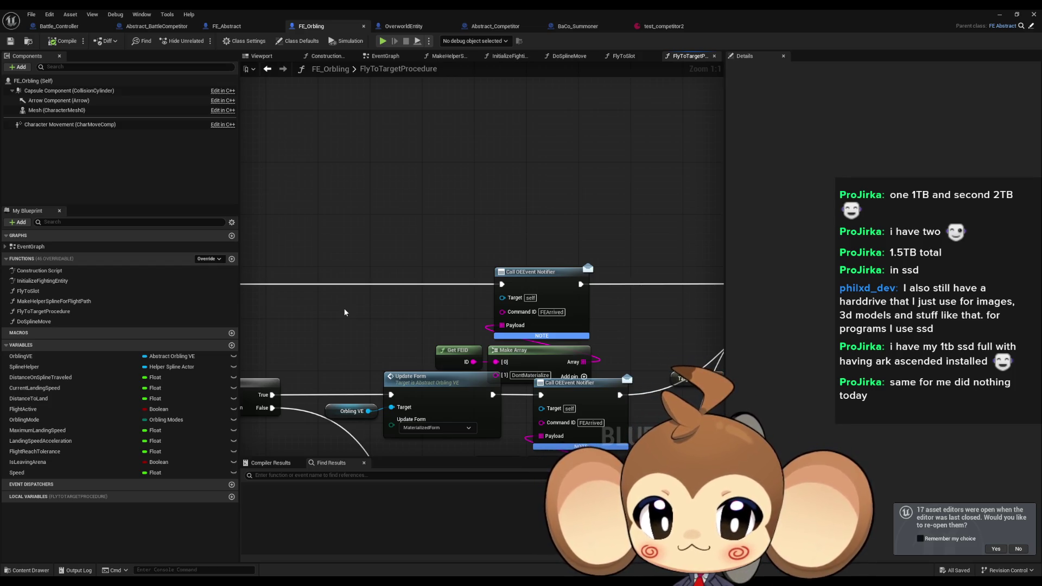
drag(345, 242, 365, 279)
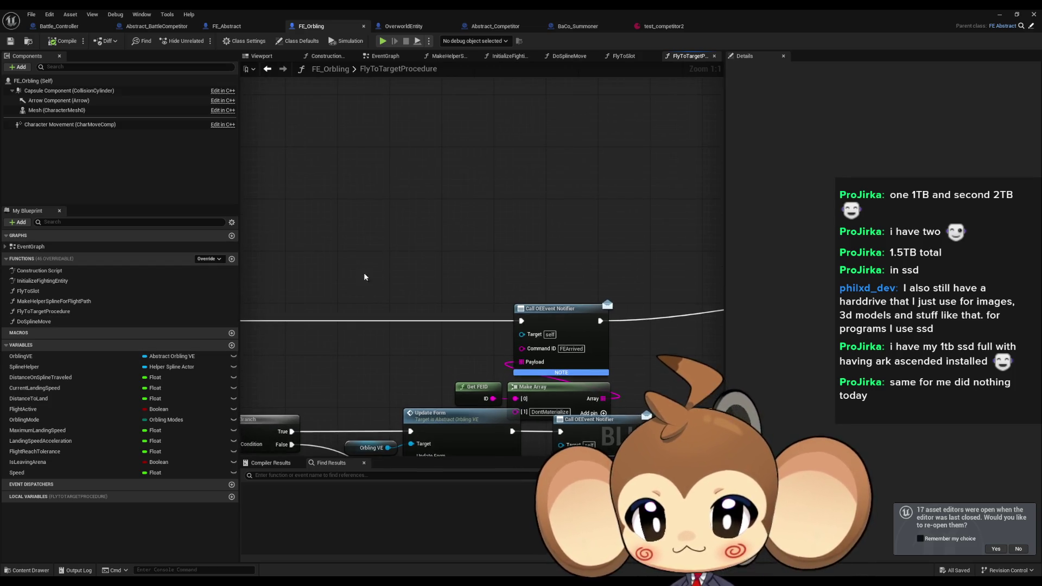
Add a getter for the Entity Info Instance variable from the Variables actions.
right_click(415, 209)
text(get ent)
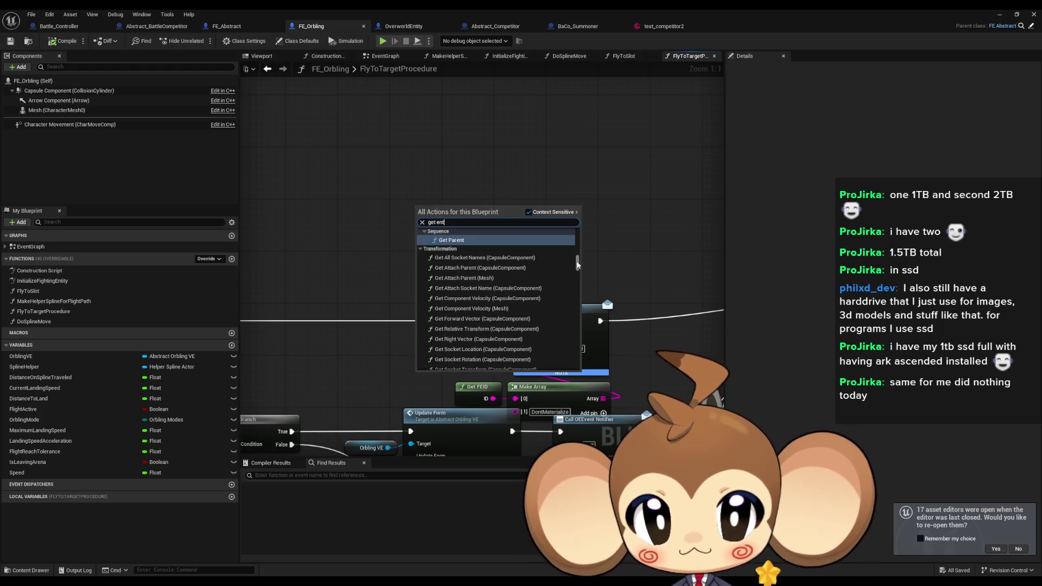
drag(578, 264, 572, 360)
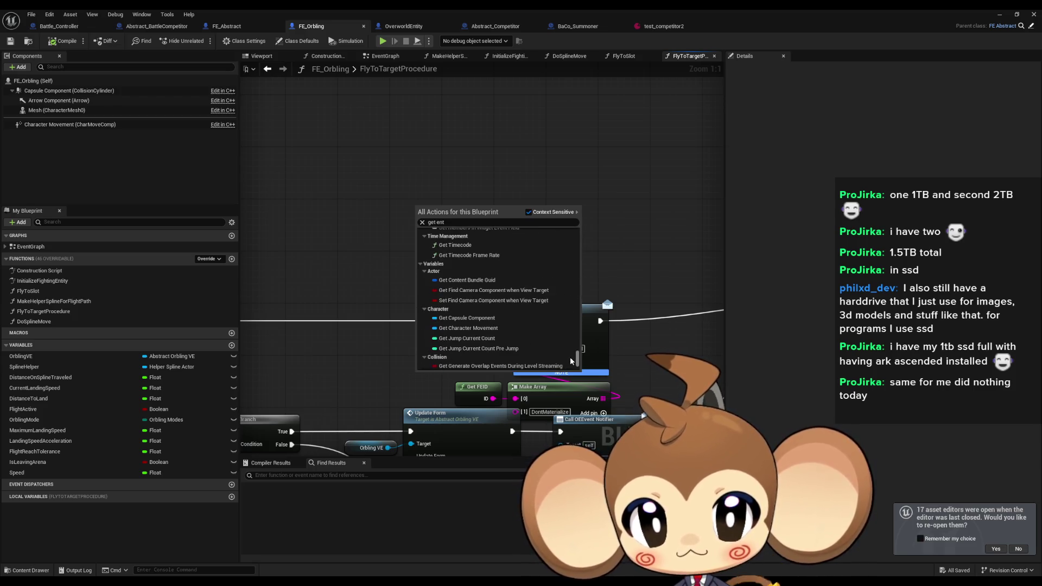
click(594, 158)
right_click(479, 163)
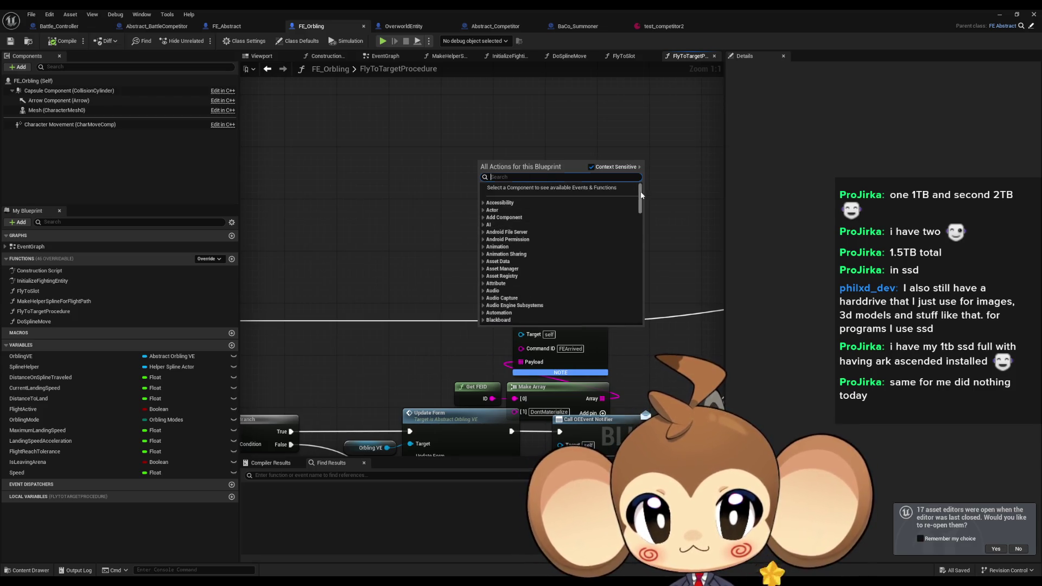
drag(640, 195, 641, 310)
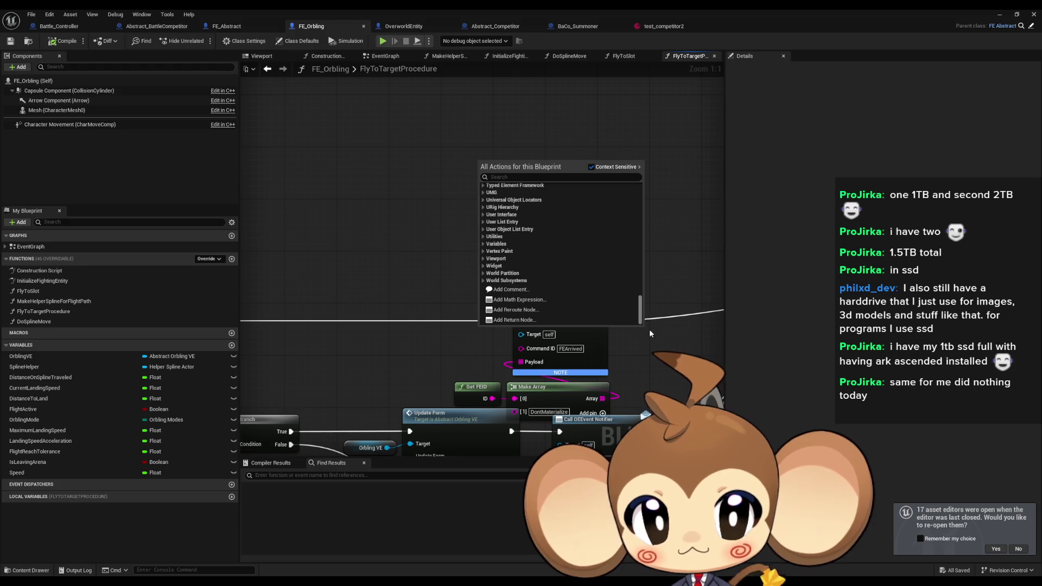
click(483, 244)
scroll(508, 260, down, 2)
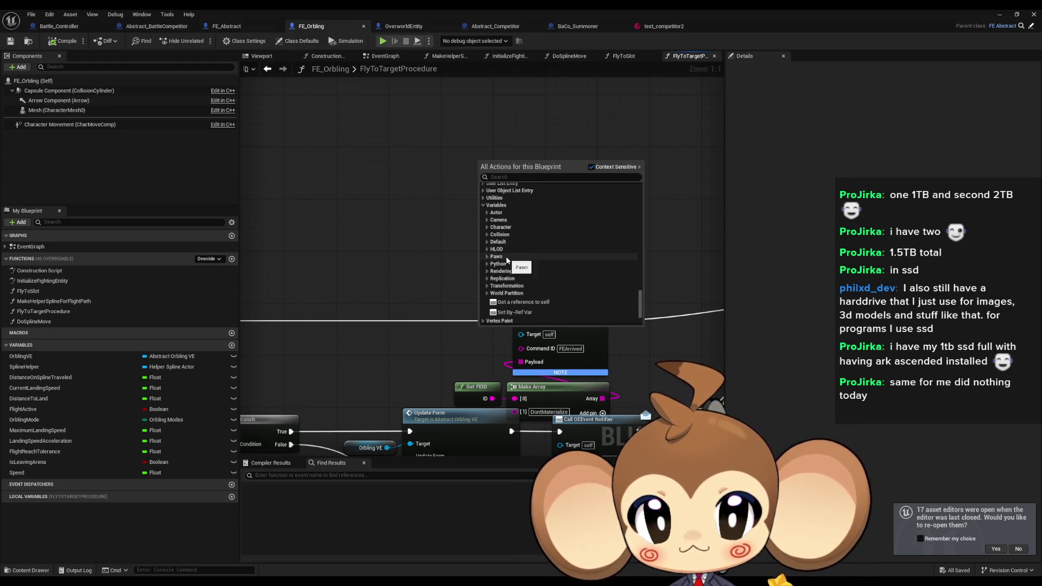
click(488, 242)
scroll(542, 256, down, 1)
scroll(537, 250, down, 2)
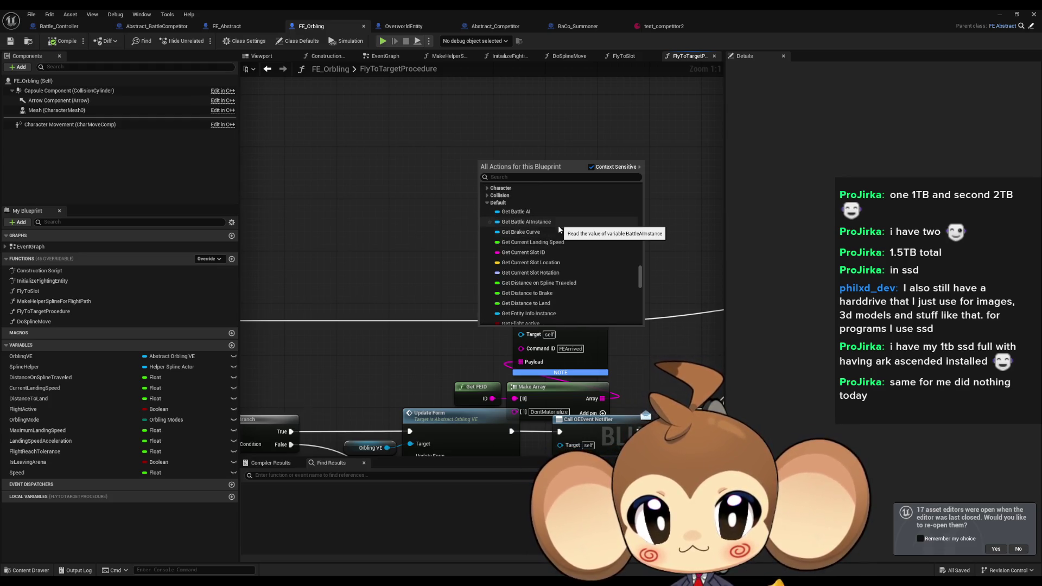
scroll(558, 233, down, 1)
scroll(557, 238, down, 1)
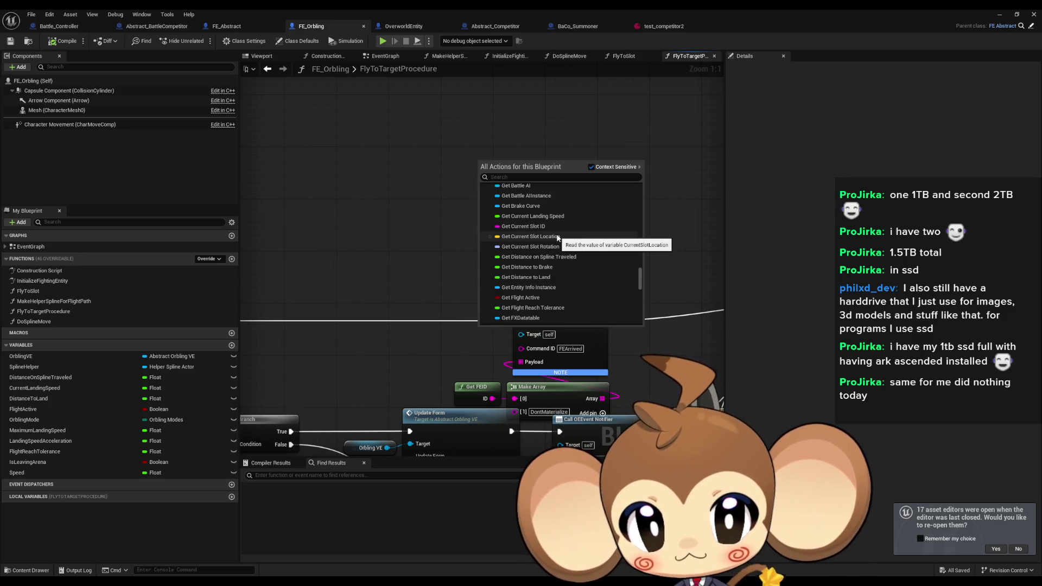
click(538, 287)
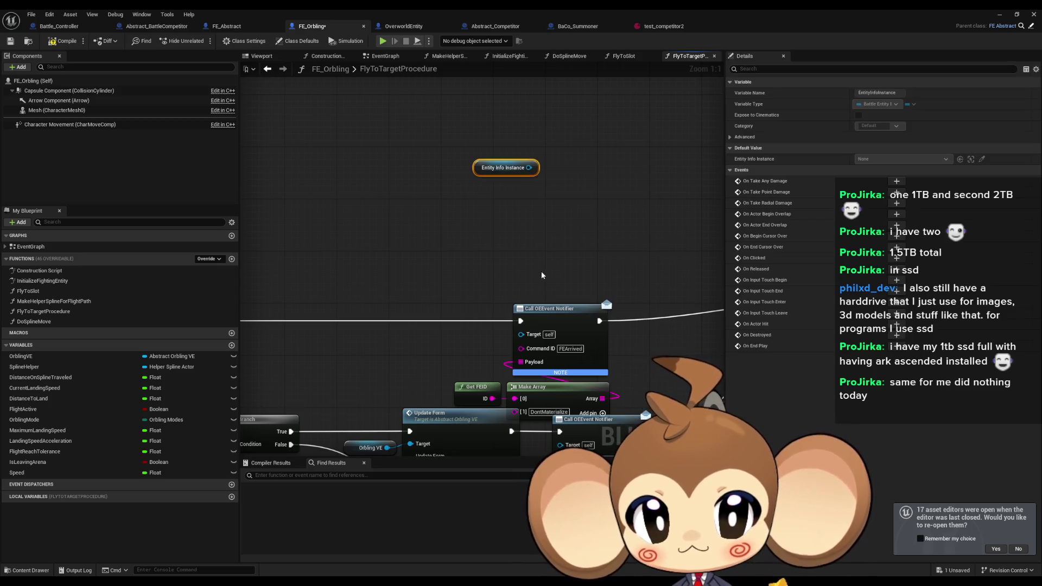
Chain a Battle Entity Info getter and a Break Battle Entity Info Struct node from it.
mouse_move(492, 173)
mouse_down()
mouse_move(362, 173)
mouse_move(345, 216)
mouse_up()
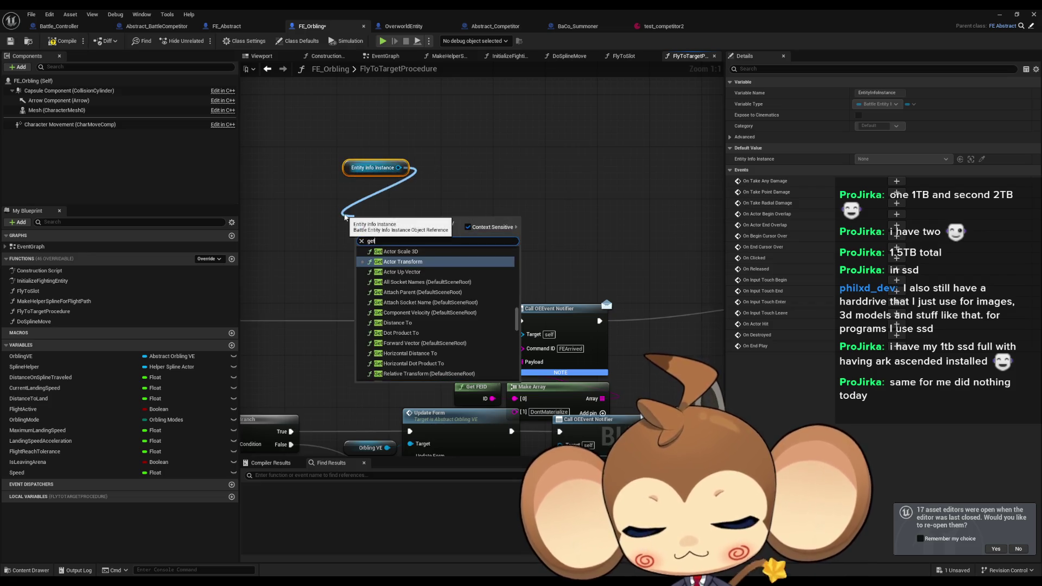
text(get info)
key(Return)
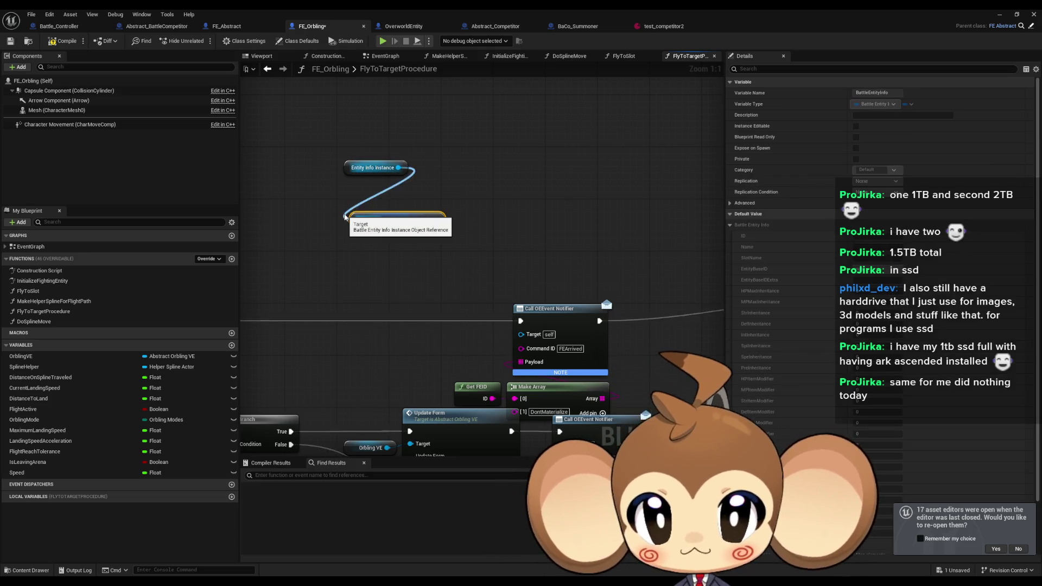
mouse_move(385, 222)
mouse_down()
mouse_move(365, 203)
mouse_move(348, 243)
mouse_up()
text(brea)
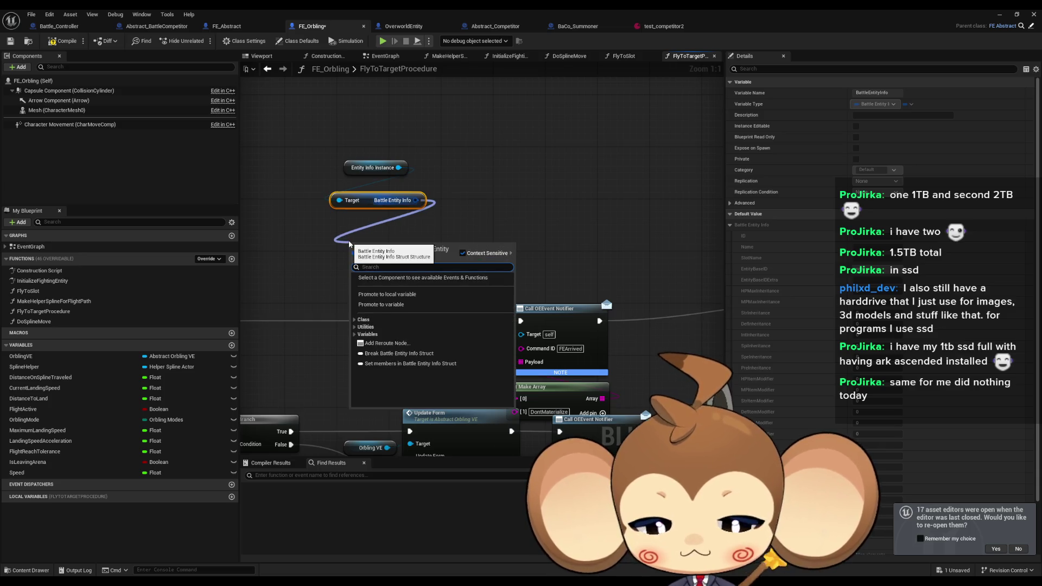
key(Return)
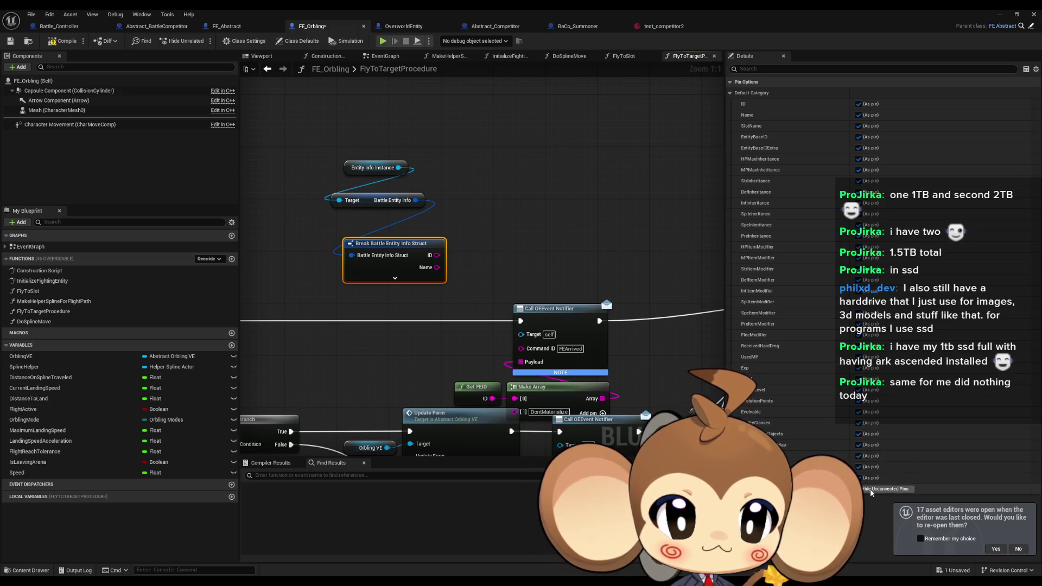
Expose only Slot Name on the Break node, wire it to the notifier's Payload, and save.
click(922, 489)
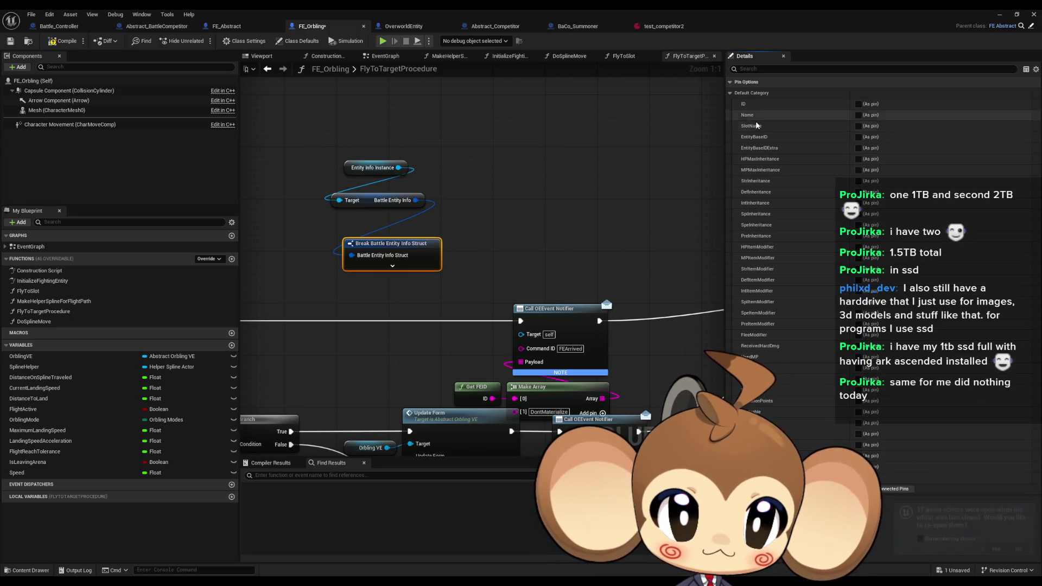
click(858, 126)
drag(500, 290, 492, 191)
mouse_move(437, 155)
mouse_down()
mouse_move(491, 304)
mouse_move(551, 384)
mouse_move(502, 393)
mouse_move(513, 395)
mouse_move(544, 310)
mouse_up()
key(ctrl+s)
click(999, 15)
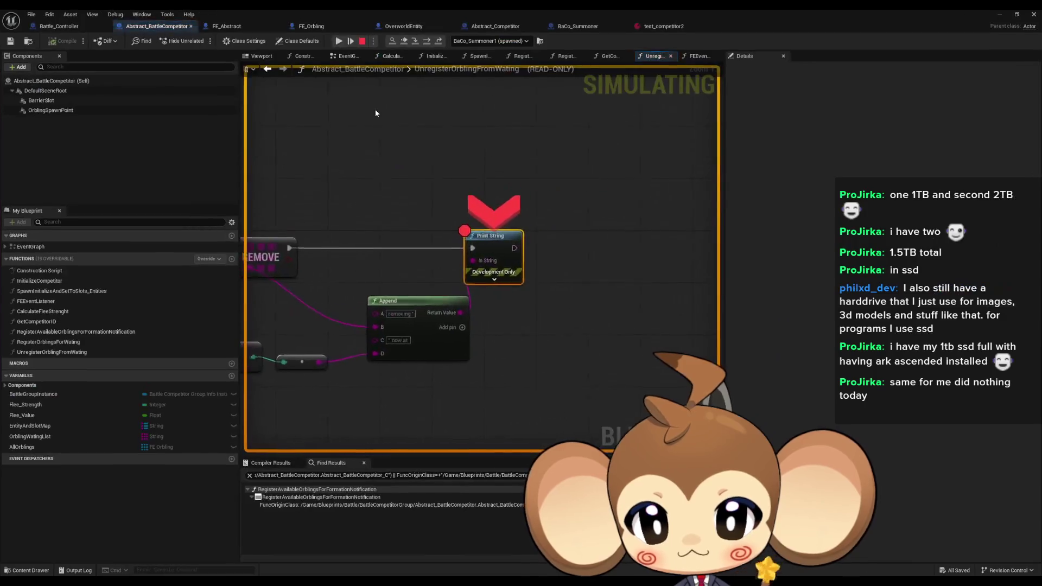
Remove the breakpoint from the UnregisterOrblingFromWating Print String node and return to the level editor.
mouse_move(291, 288)
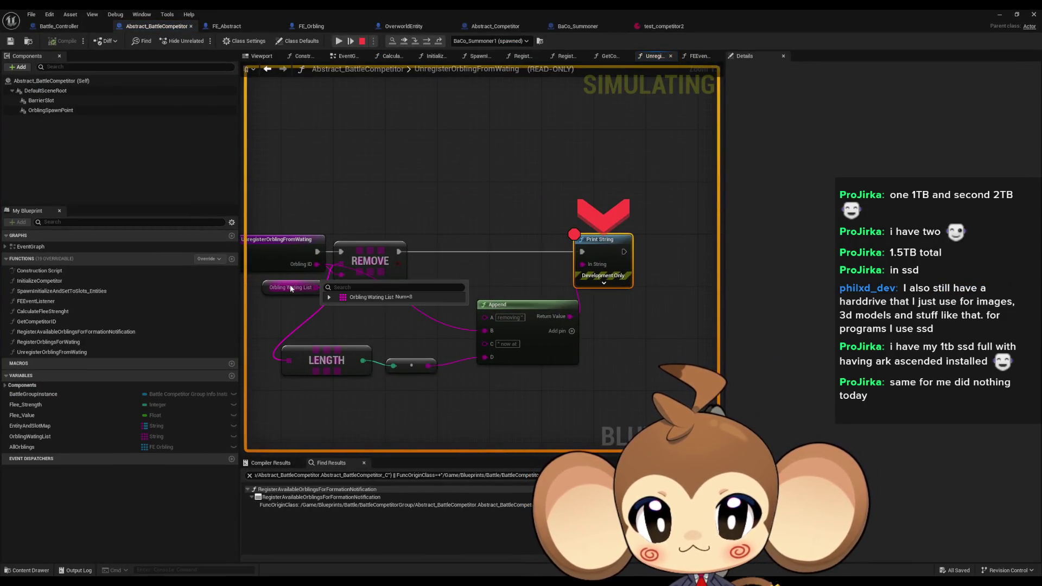
right_click(599, 262)
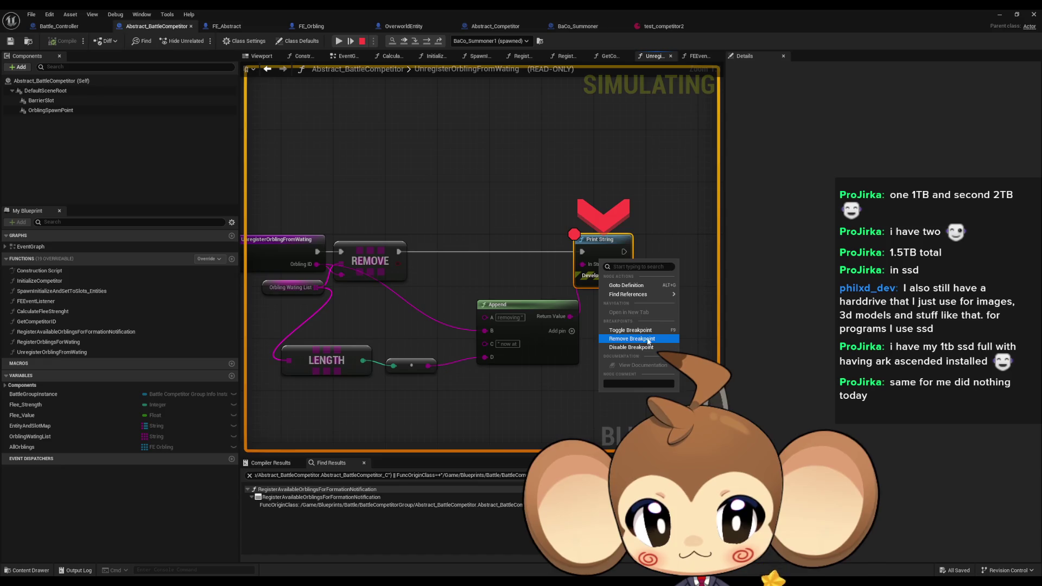
click(632, 338)
click(999, 15)
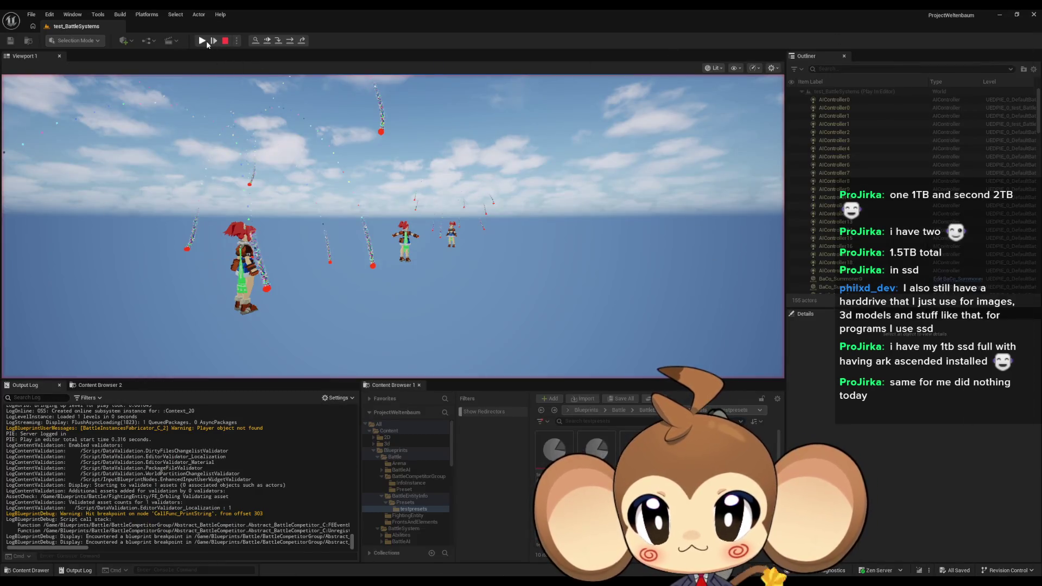
Resume play, pause the battle, and highlight the orbling removal entries in the Output Log.
click(203, 40)
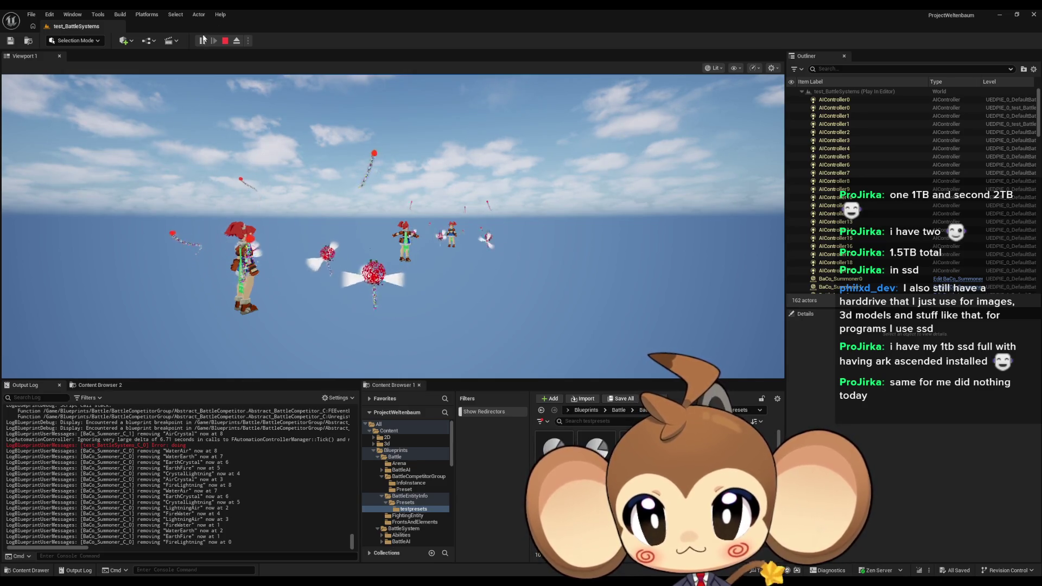
key(Pause)
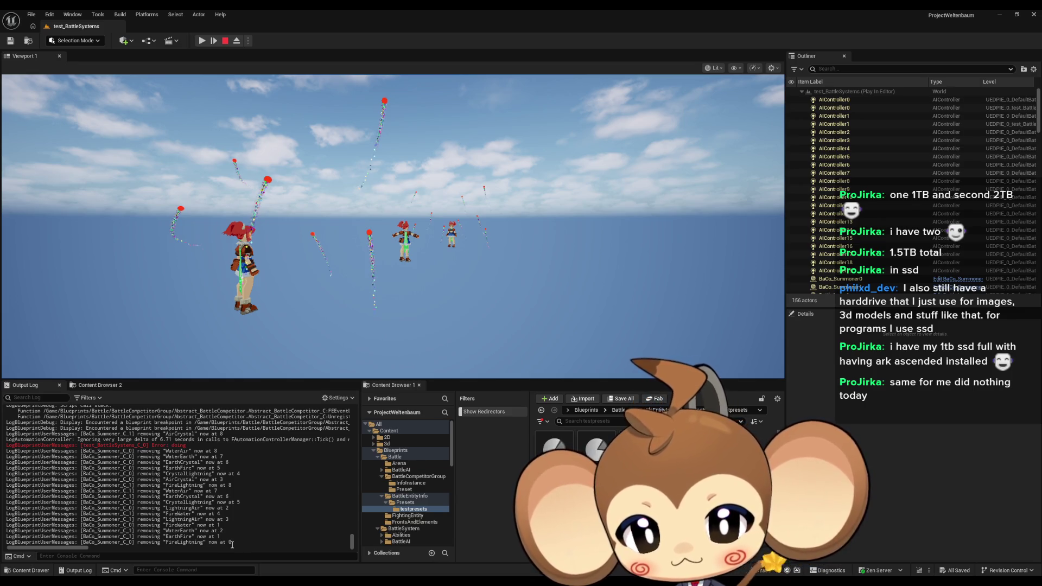
scroll(239, 545, up, 3)
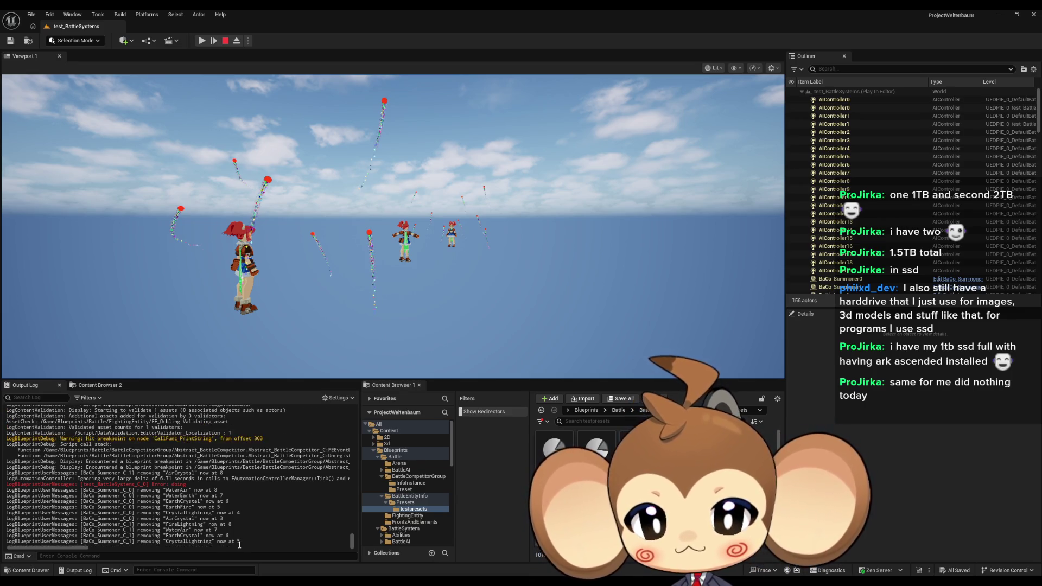
scroll(239, 545, down, 3)
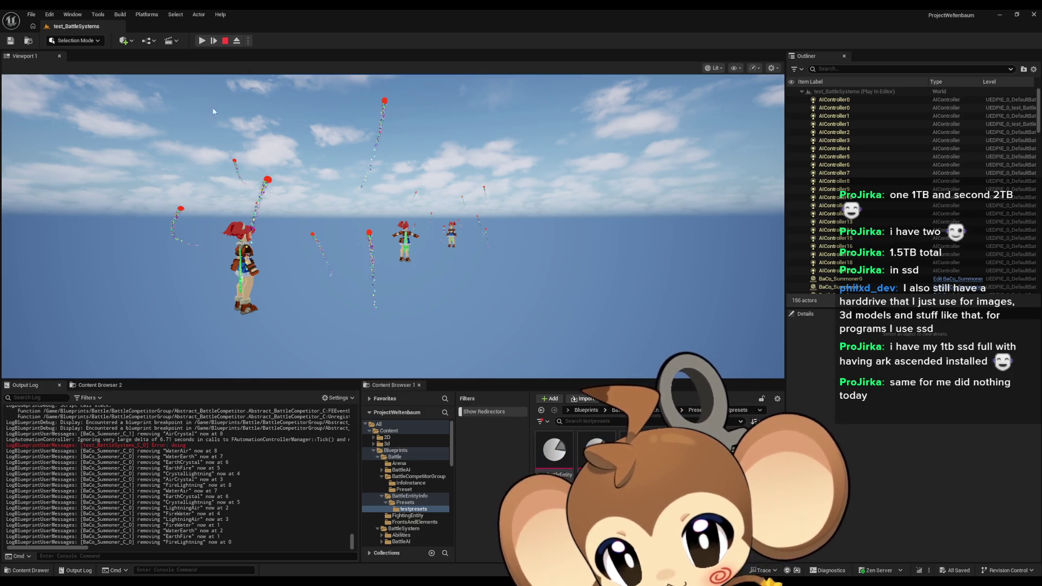
mouse_move(6, 491)
mouse_down()
mouse_move(158, 490)
mouse_move(144, 490)
mouse_up()
drag(231, 542, 130, 542)
mouse_move(220, 536)
mouse_down()
mouse_move(16, 537)
mouse_move(110, 537)
mouse_up()
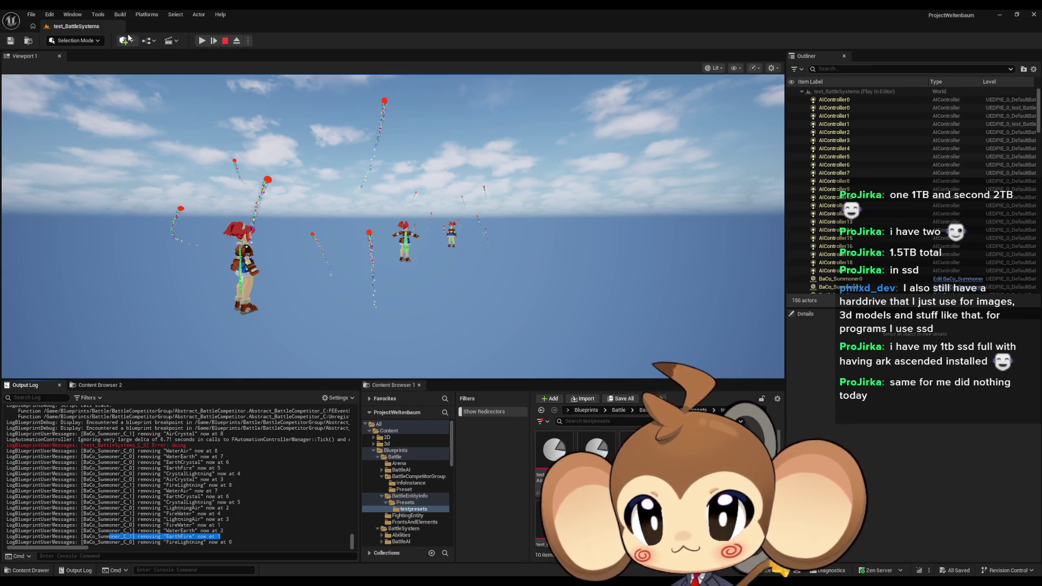
click(122, 16)
mouse_move(103, 18)
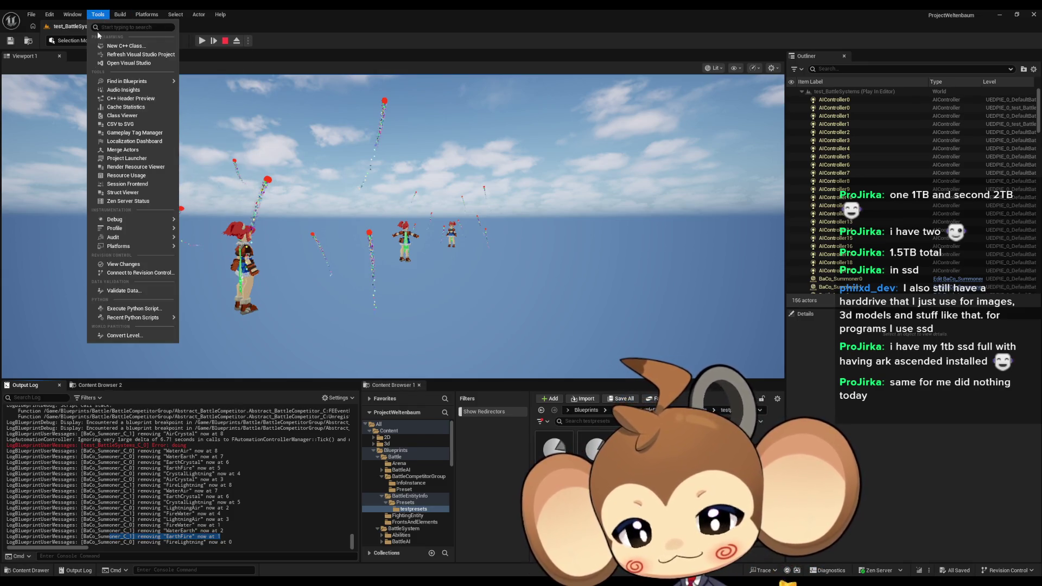
mouse_move(170, 219)
click(215, 243)
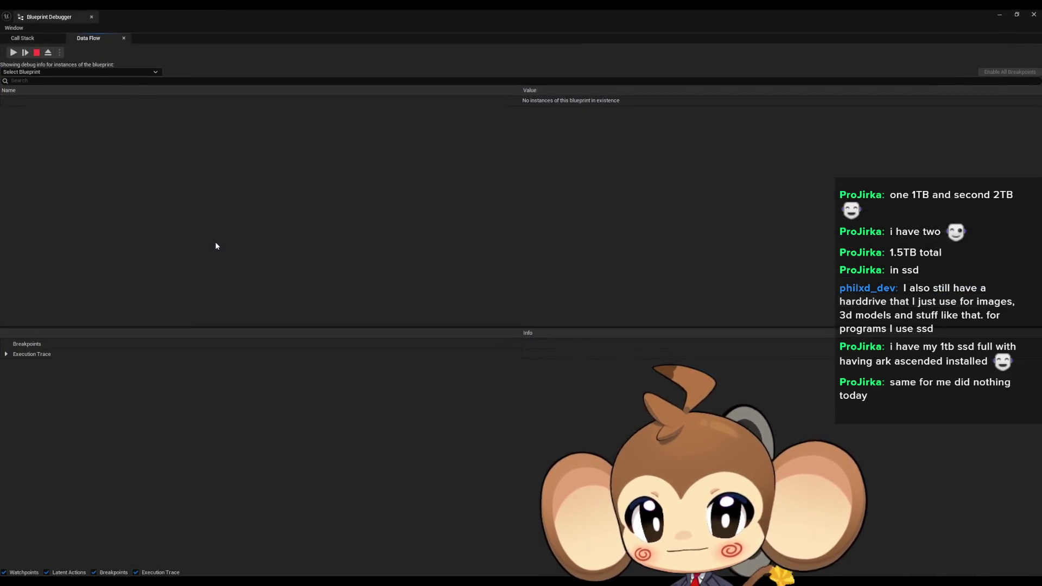
click(25, 72)
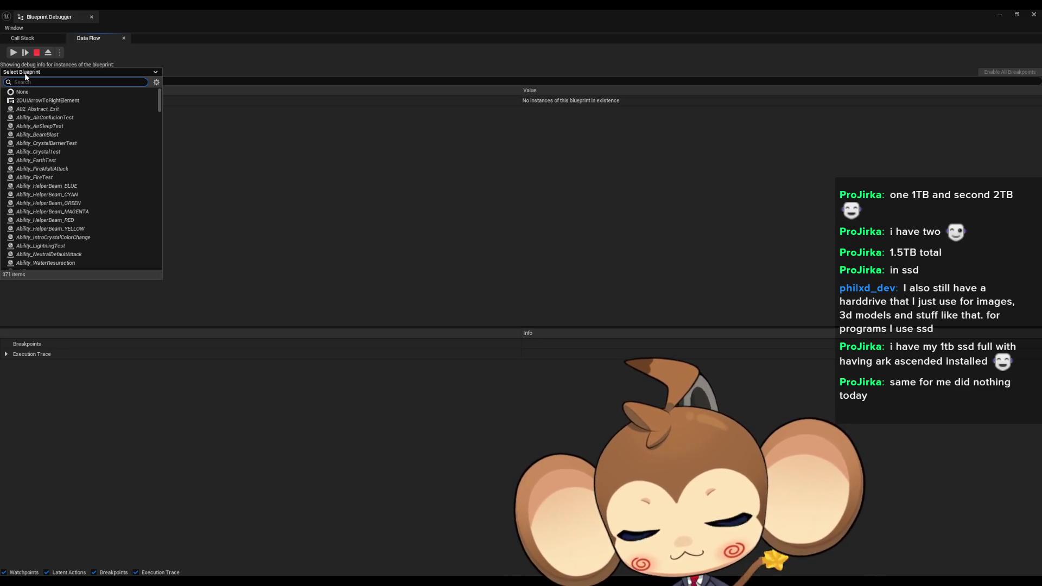
text(b)
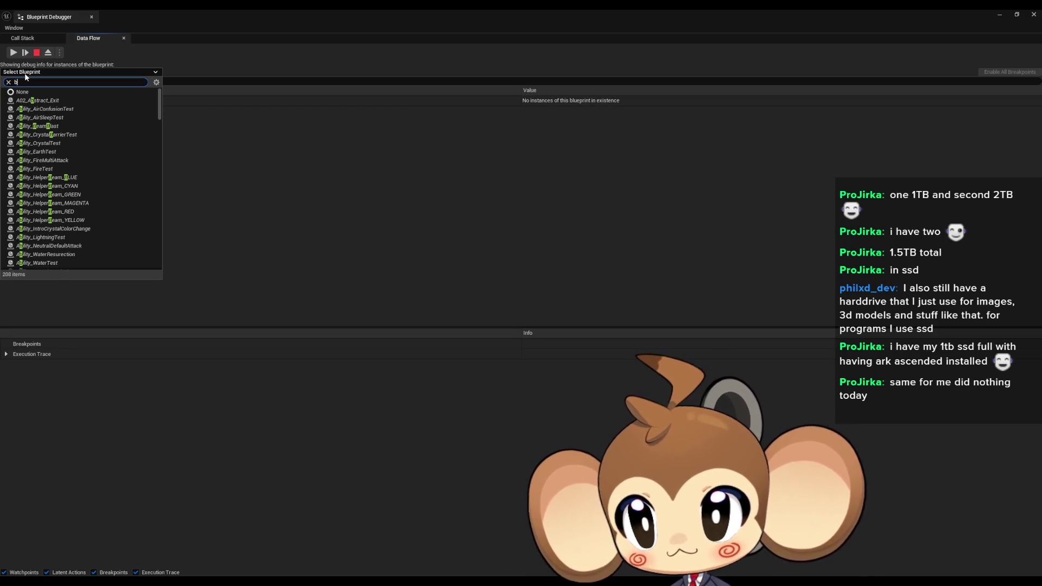
drag(160, 101, 163, 149)
scroll(162, 151, down, 2)
click(98, 184)
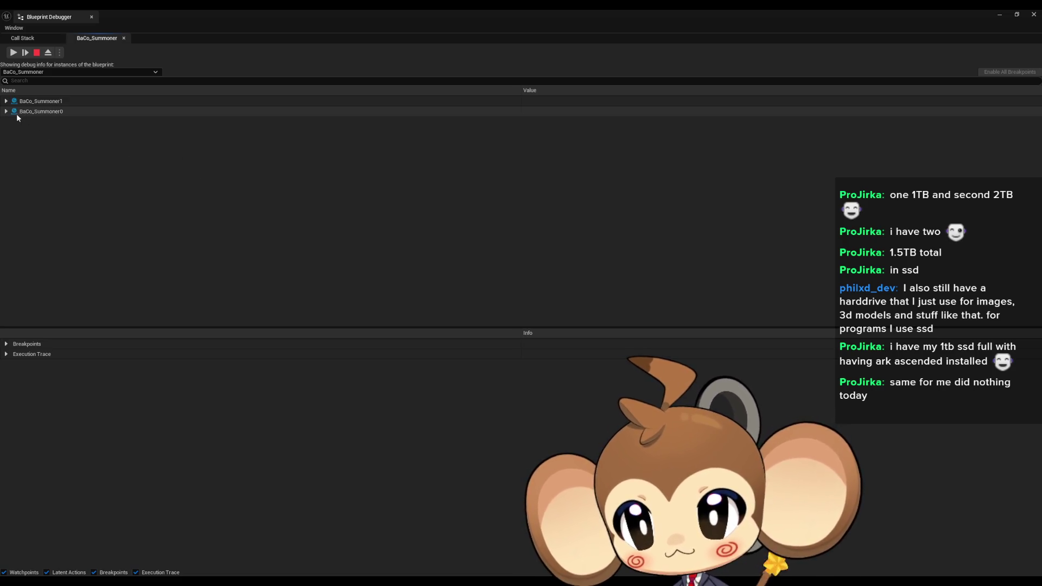
click(6, 101)
click(12, 112)
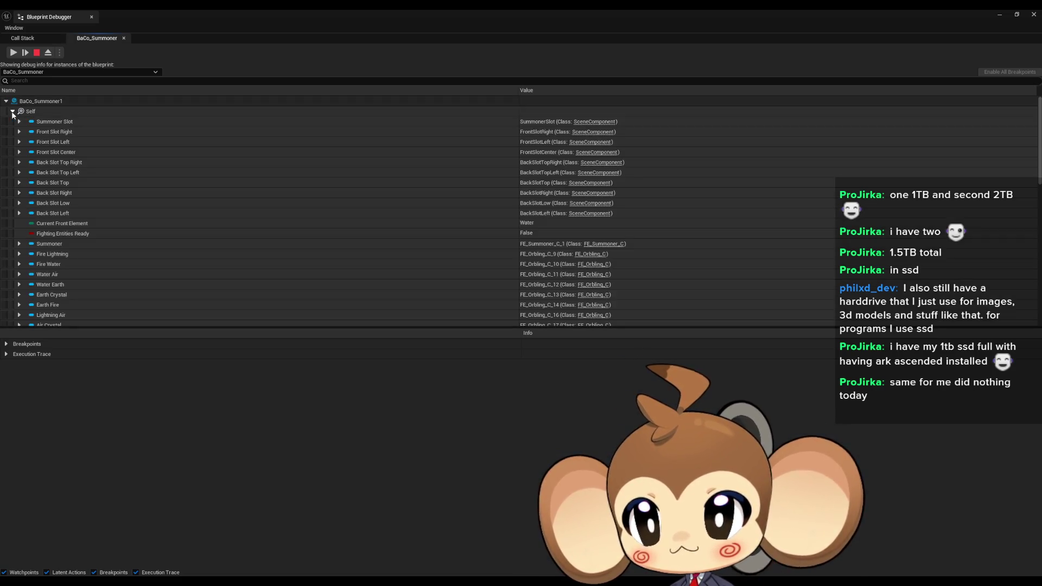
scroll(49, 125, down, 6)
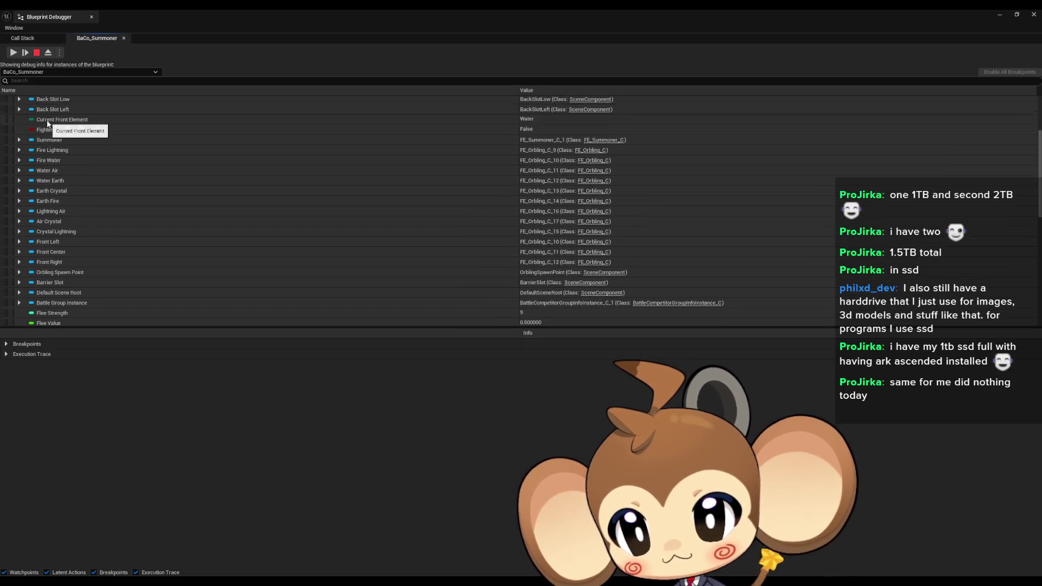
click(36, 267)
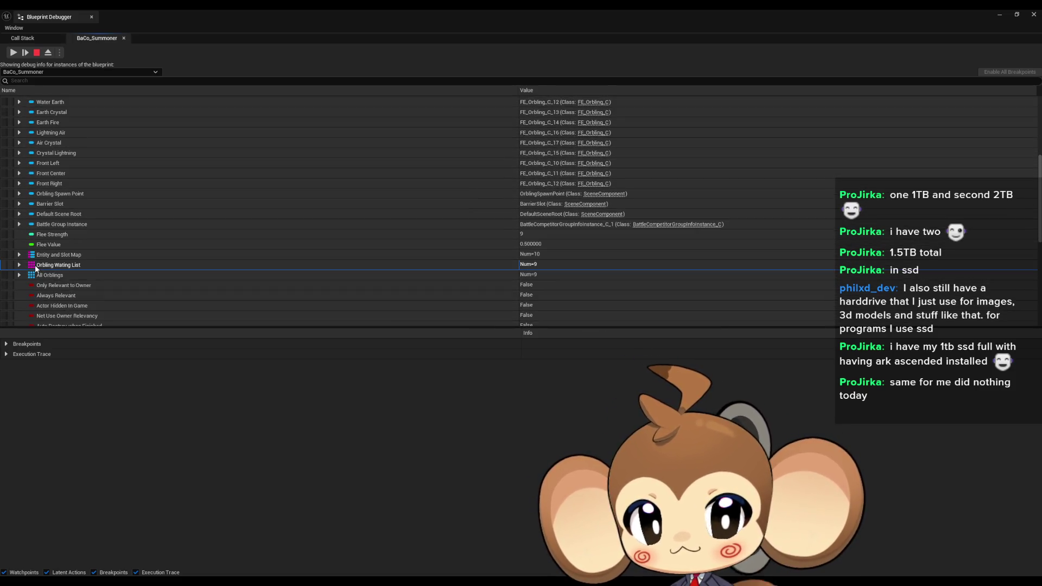
click(20, 265)
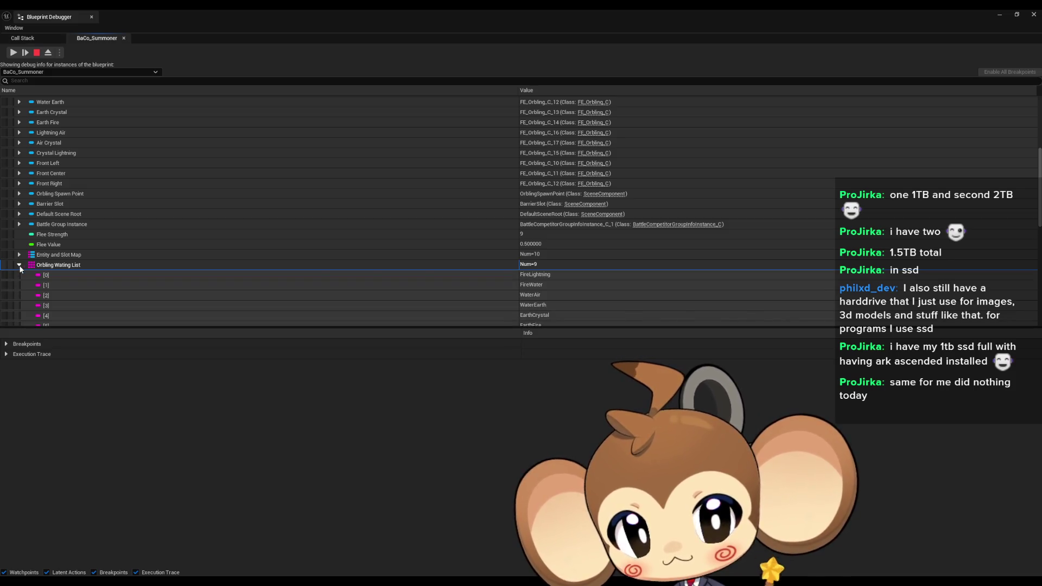
click(999, 15)
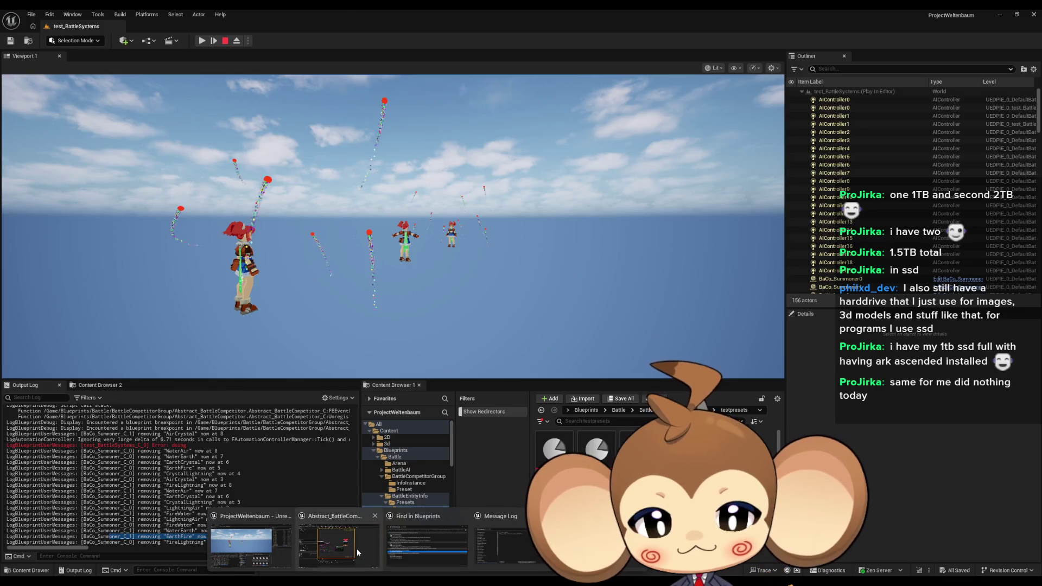
Review the Print String, REMOVE and LENGTH nodes, then switch to the BaCo_Summoner blueprint.
click(356, 548)
drag(617, 306, 498, 303)
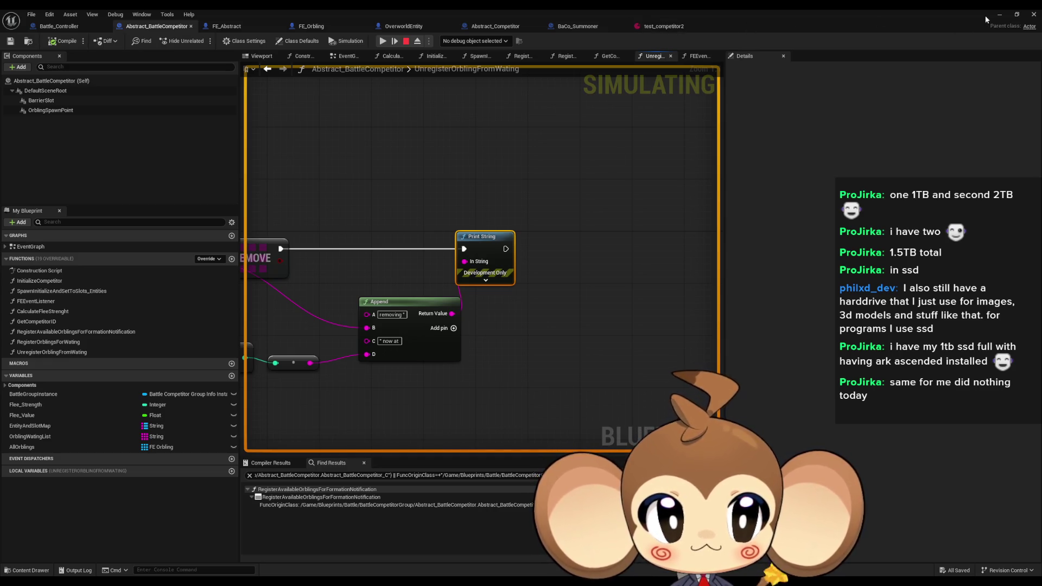
mouse_move(537, 241)
mouse_down()
mouse_move(741, 212)
mouse_move(686, 209)
mouse_up()
click(672, 28)
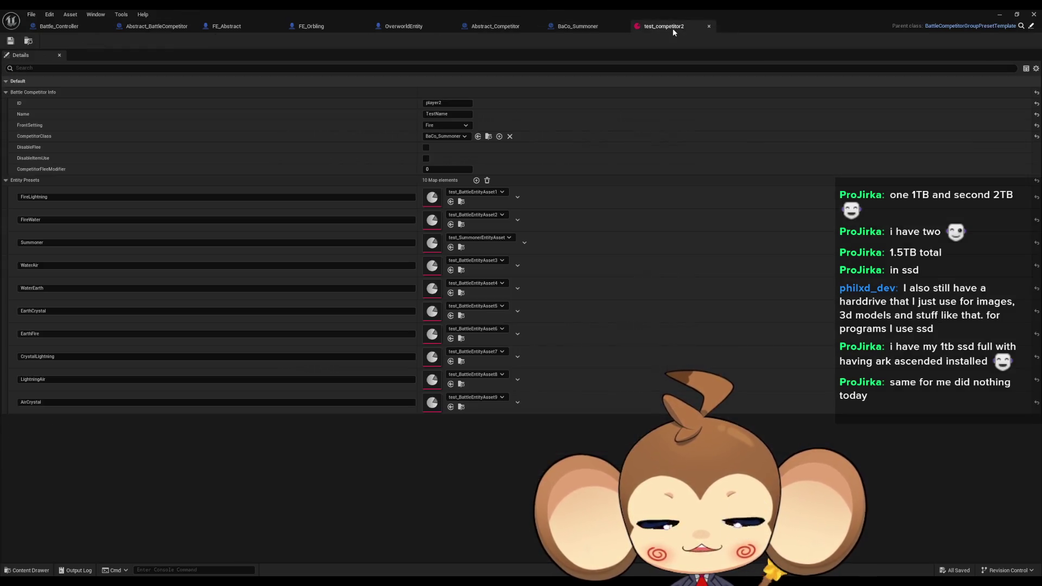
click(576, 28)
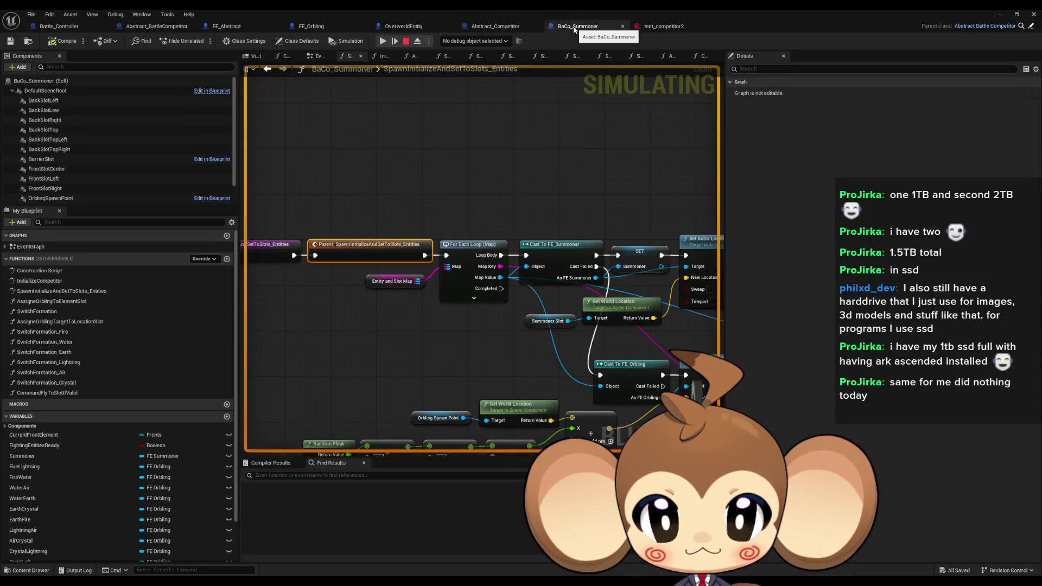
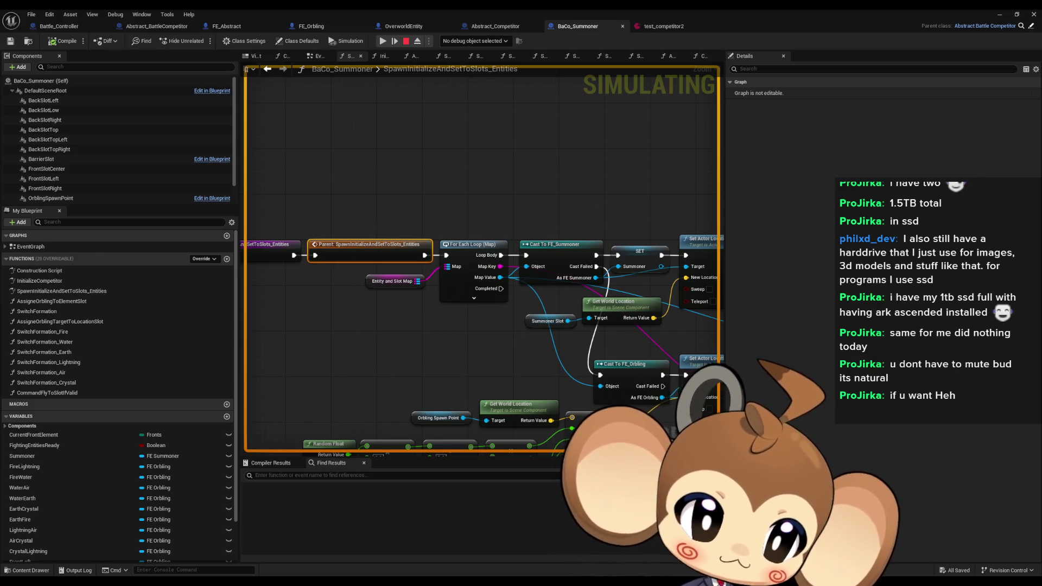
Minimize the BaCo_Summoner graph and clear the Output Log.
click(416, 202)
mouse_move(435, 210)
mouse_down()
mouse_move(392, 200)
mouse_move(438, 185)
mouse_up()
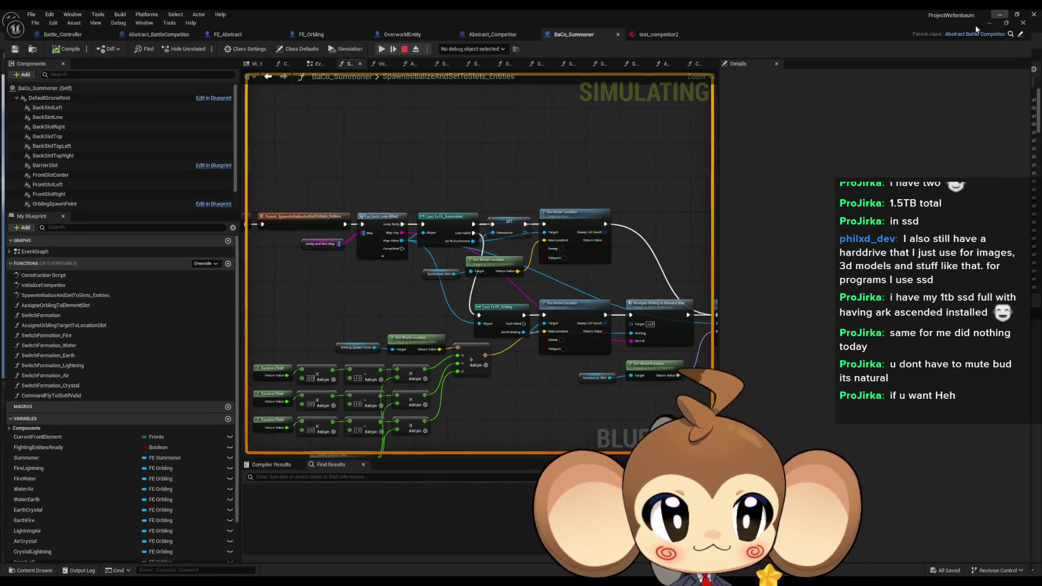
click(999, 14)
right_click(147, 496)
click(190, 395)
Resume the battle test briefly, pause it, and select the FireWater removal message.
click(202, 41)
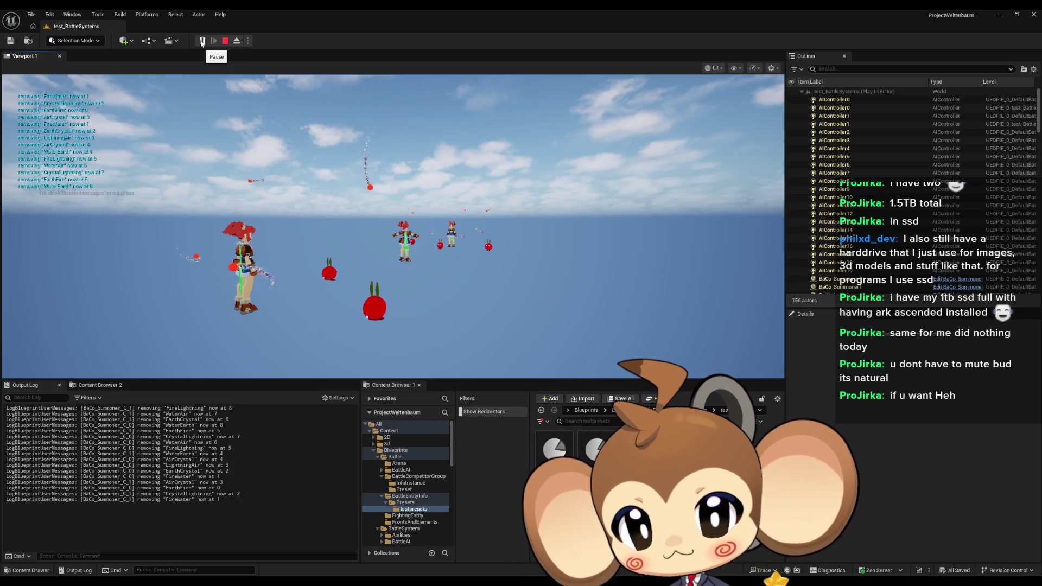
click(201, 41)
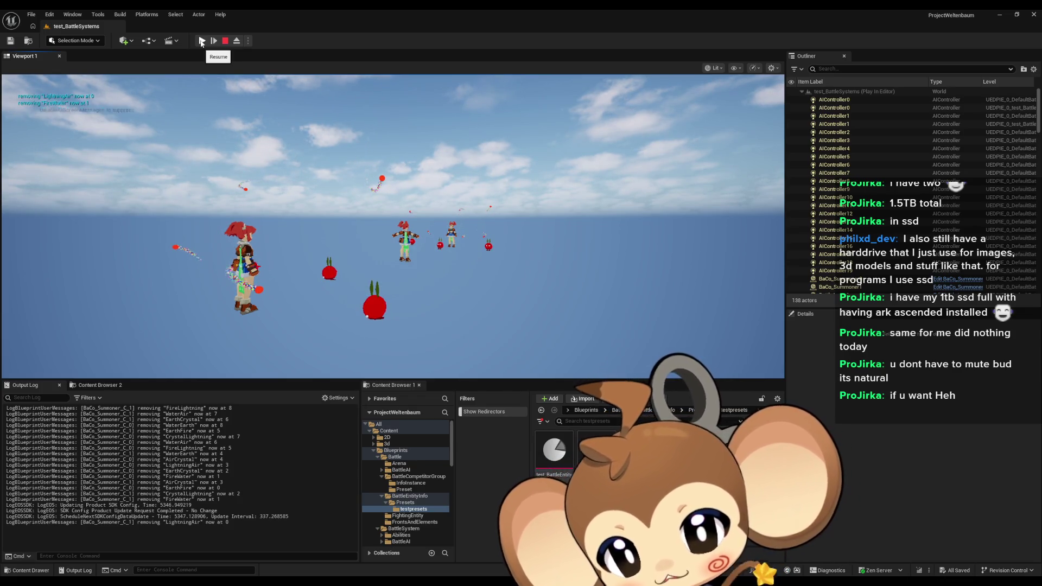
drag(106, 500, 189, 500)
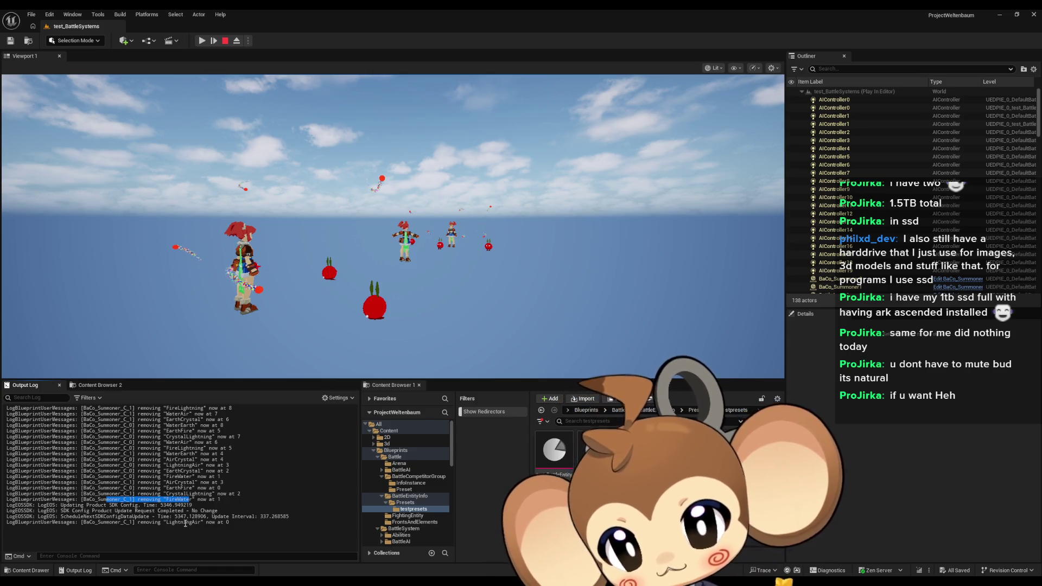
In the Blueprint Debugger, select Orbling Wating List and expand then collapse All Orblings.
mouse_move(364, 583)
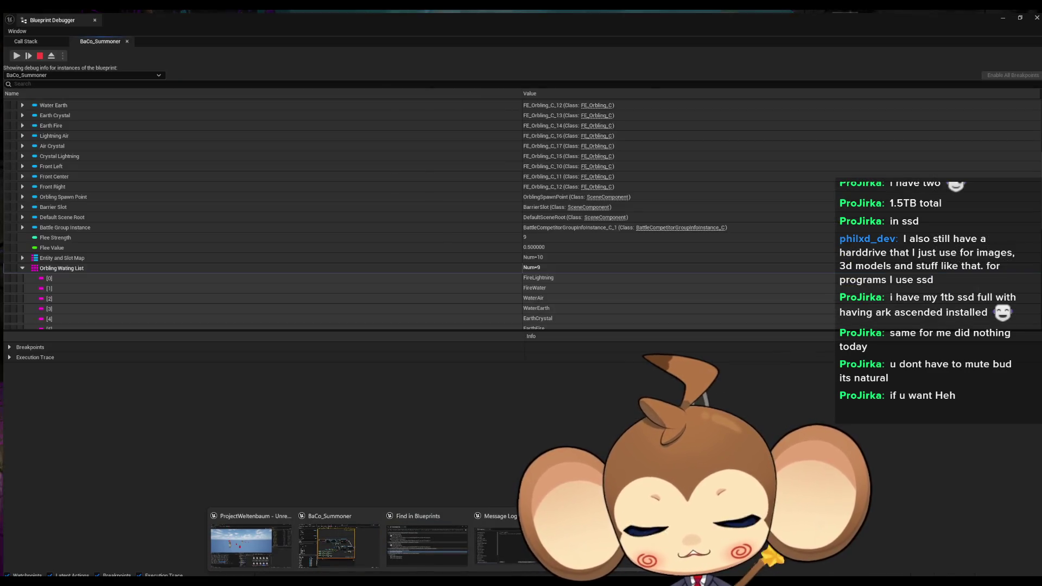
click(602, 542)
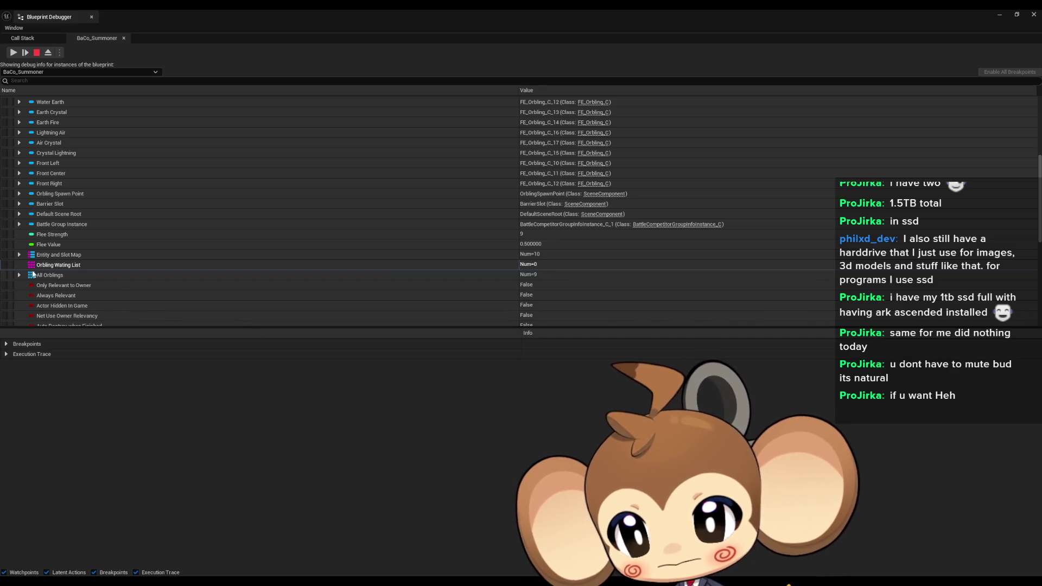
click(543, 266)
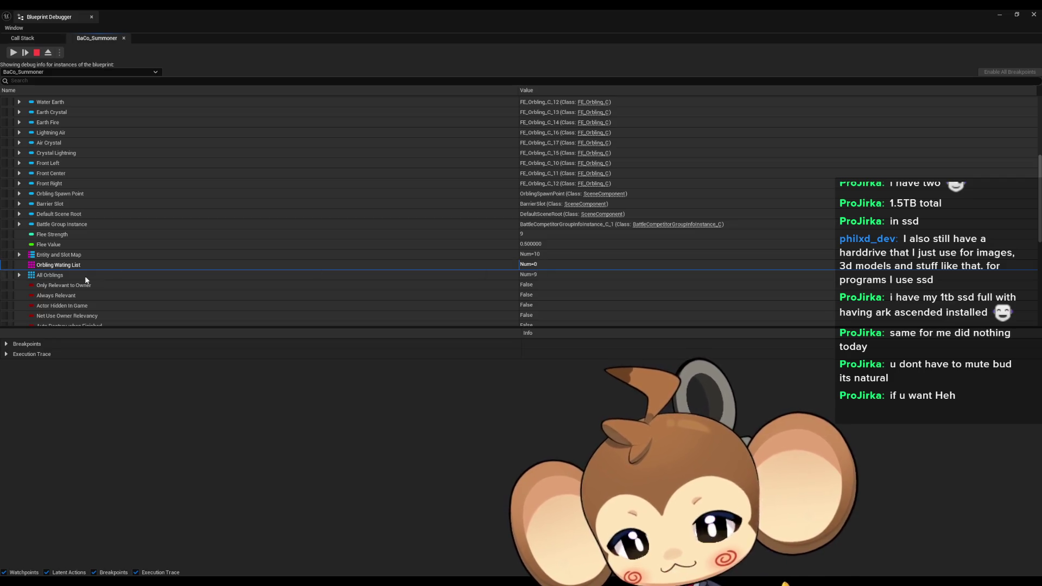
click(20, 276)
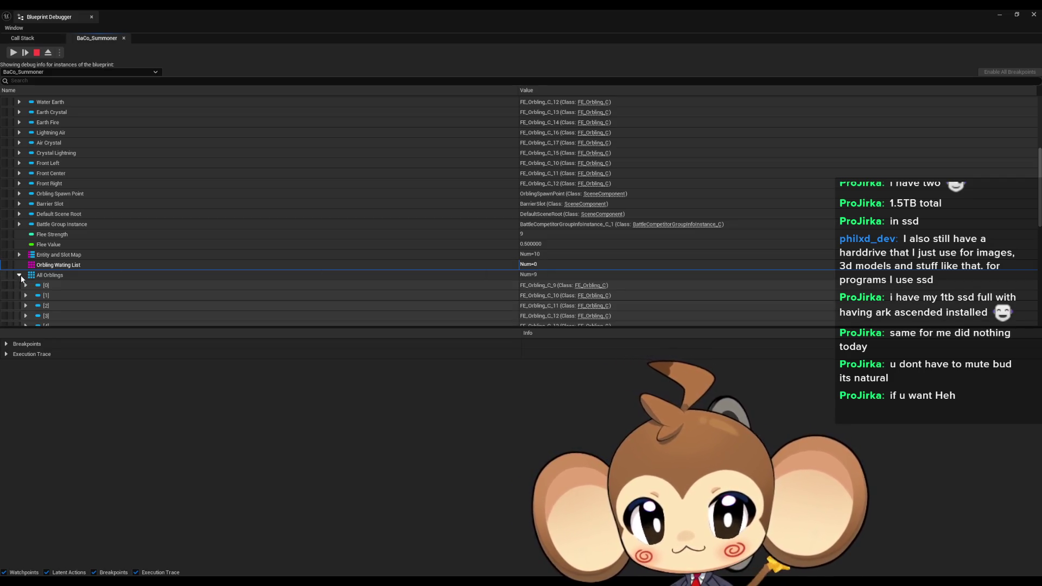
click(19, 276)
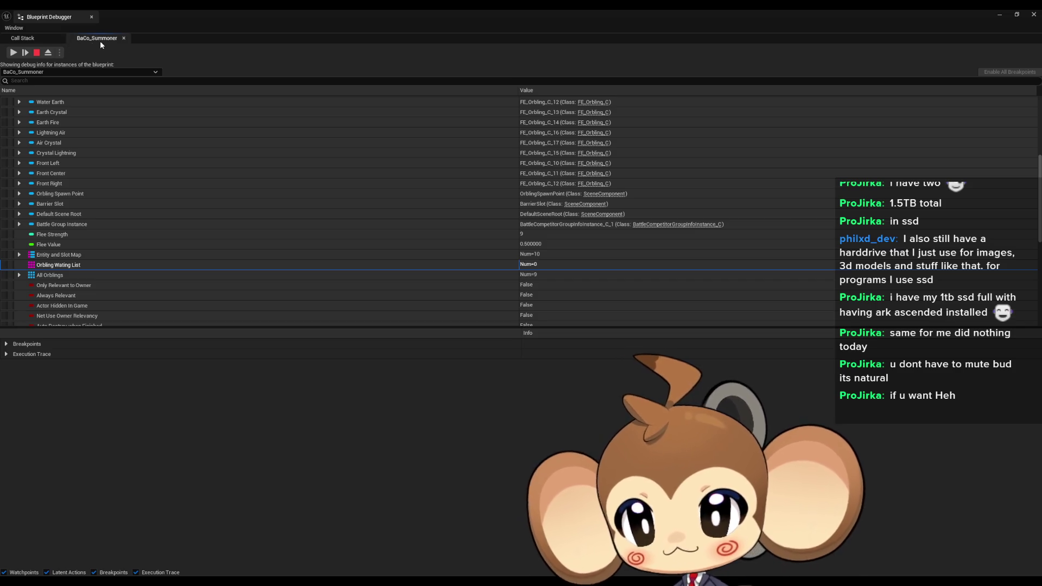
Swap to the second summoner's variables, confirm Orbling Wating List is empty, and close the debugger.
scroll(96, 183, up, 6)
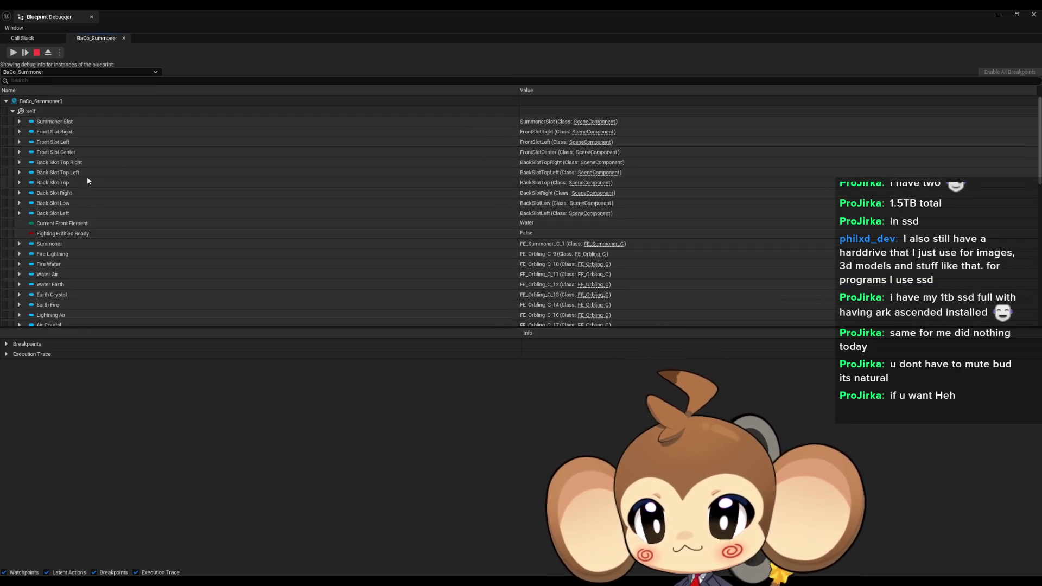
click(12, 112)
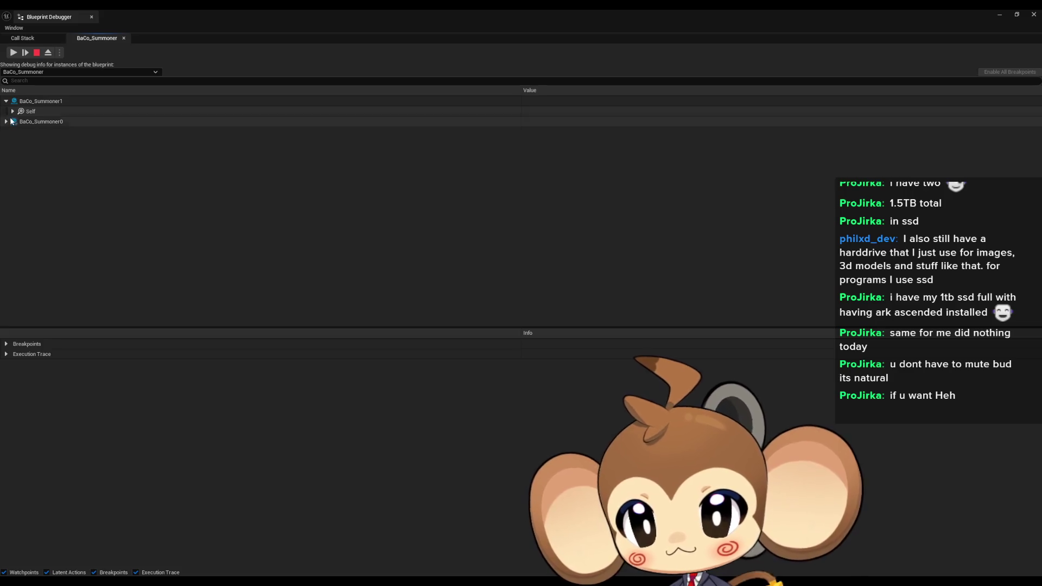
click(12, 131)
scroll(146, 201, down, 3)
scroll(148, 203, down, 4)
scroll(279, 219, up, 10)
scroll(238, 224, down, 10)
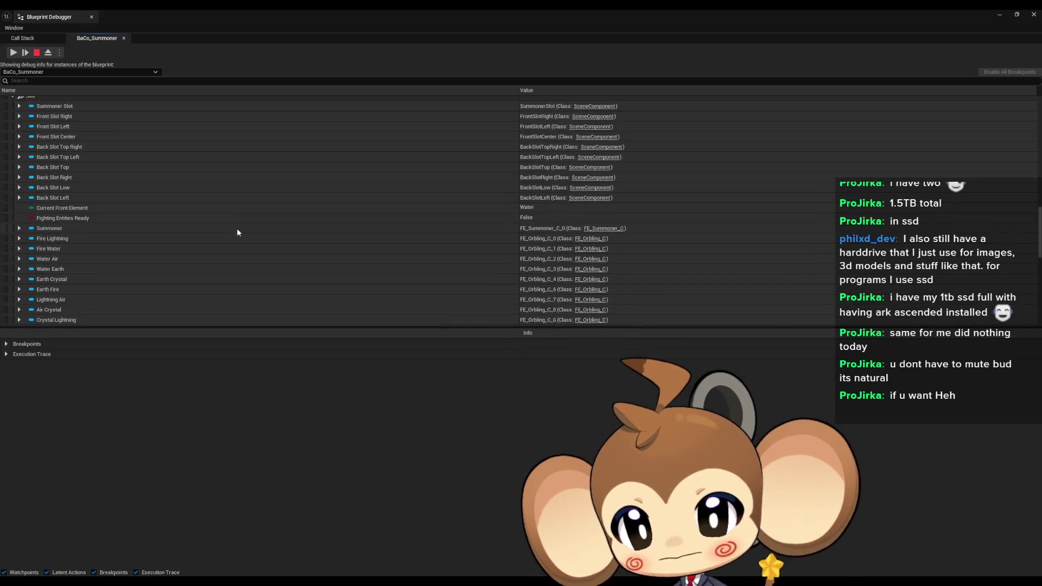
click(103, 254)
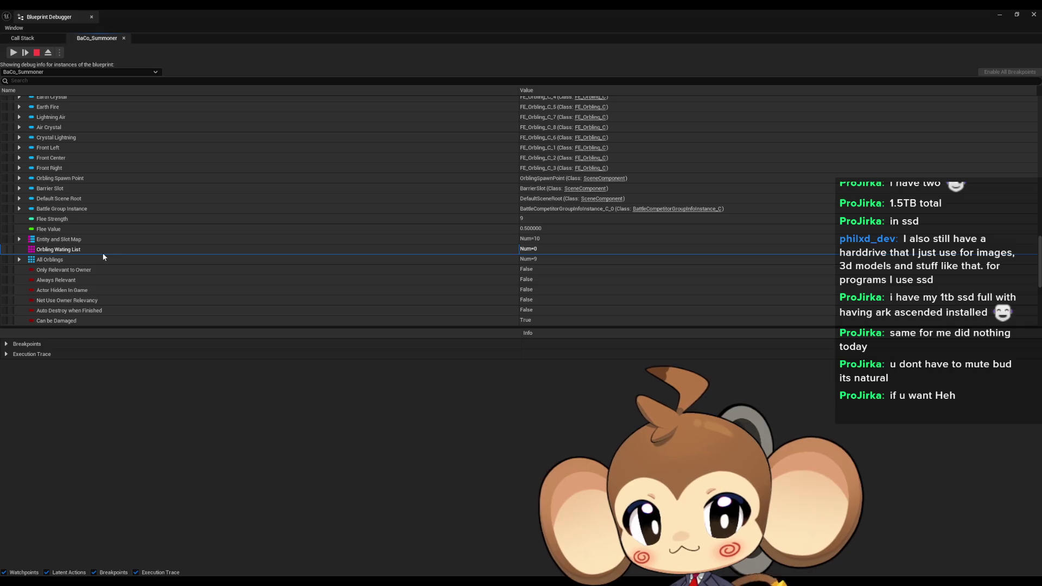
click(999, 14)
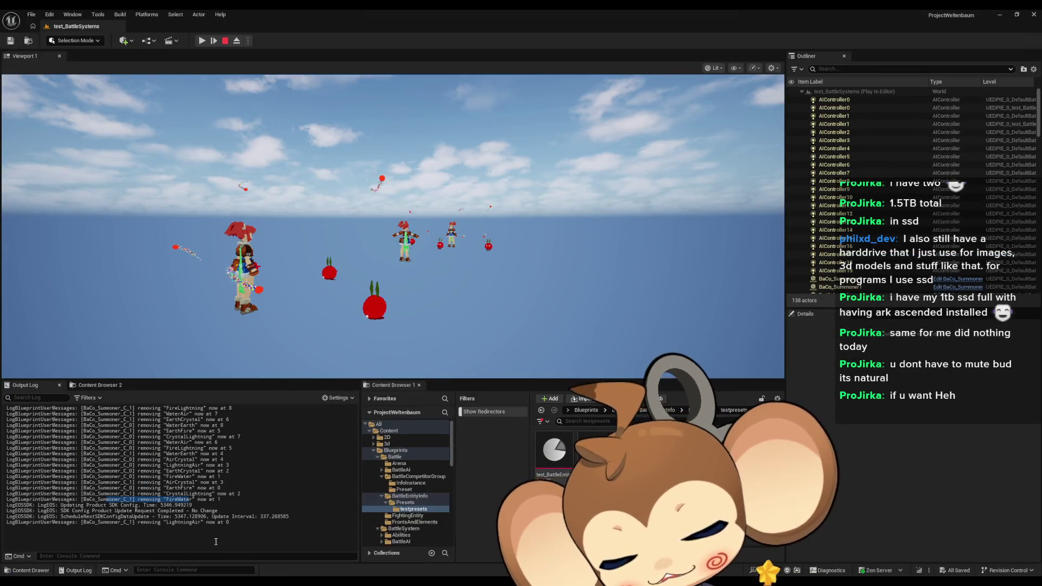
Clear the Output Log, resume the battle test about 15 seconds, then pause it.
mouse_move(178, 522)
mouse_down()
mouse_move(288, 520)
mouse_move(219, 523)
mouse_up()
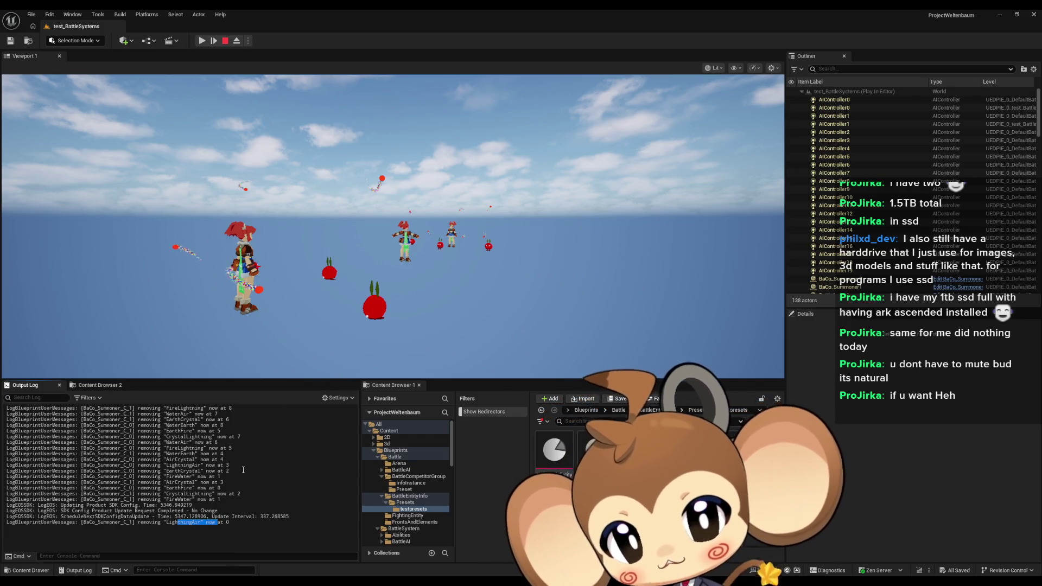
right_click(148, 472)
click(182, 379)
click(203, 41)
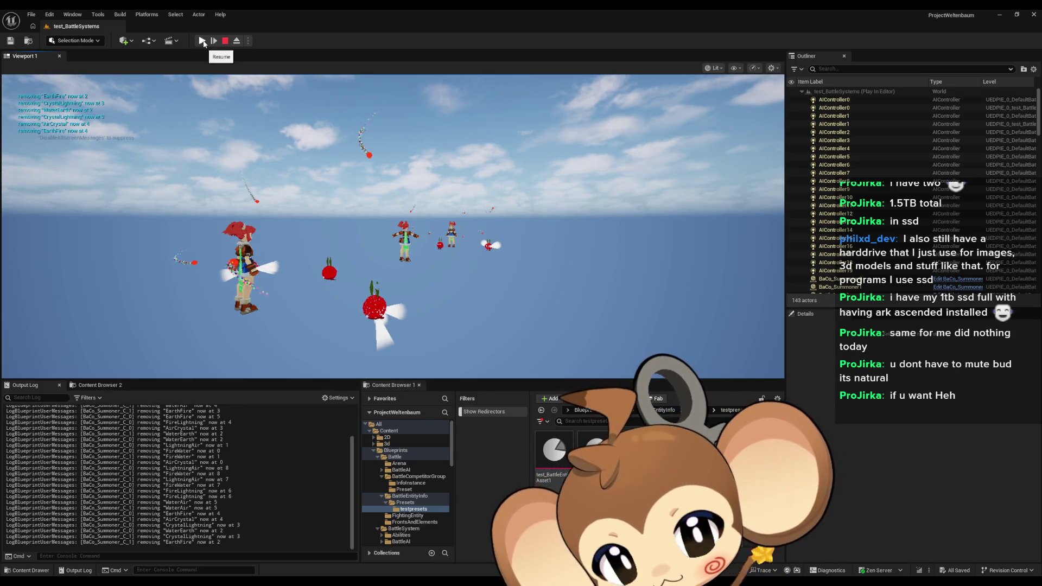
click(203, 41)
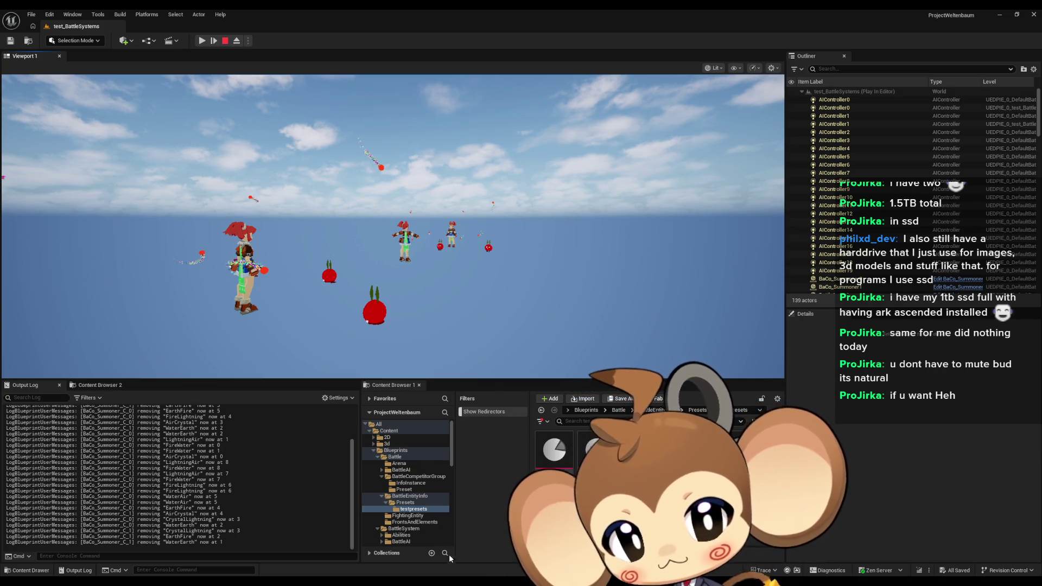
mouse_move(383, 581)
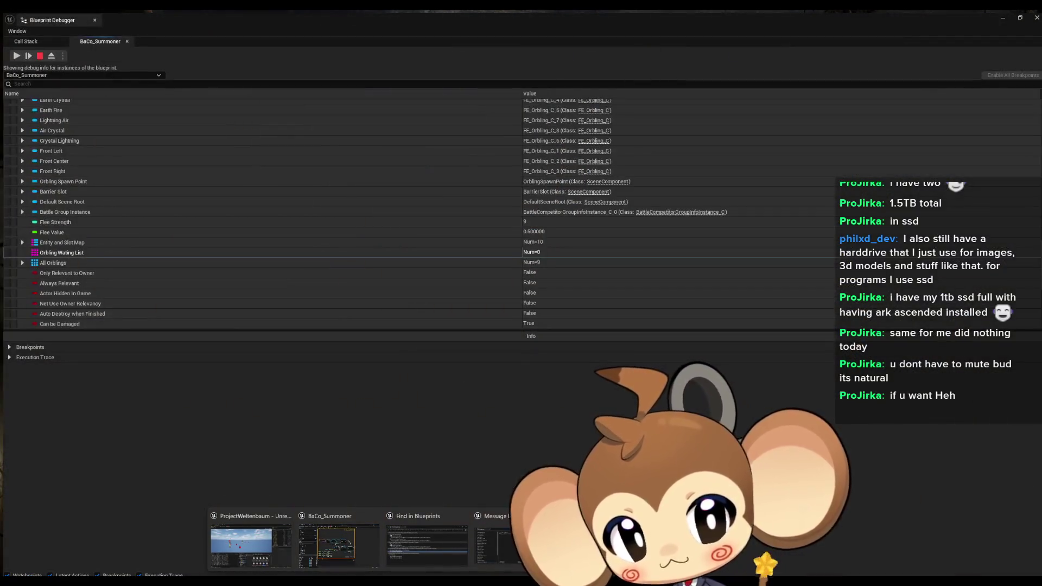
Expand the summoner's Orbling Wating List in the debugger to see EarthCrystal, then minimize it.
click(603, 543)
click(20, 260)
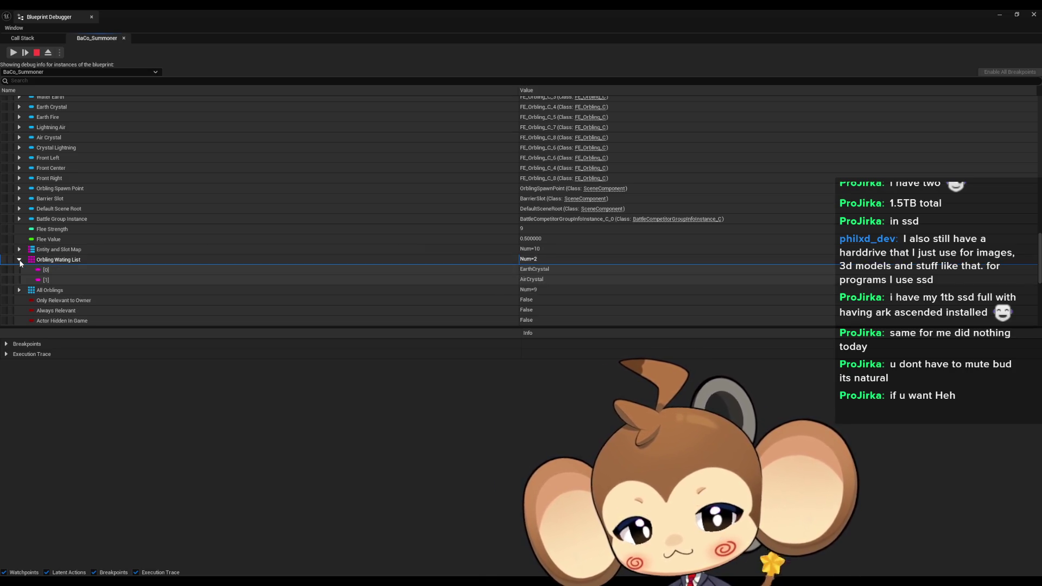
scroll(147, 248, down, 6)
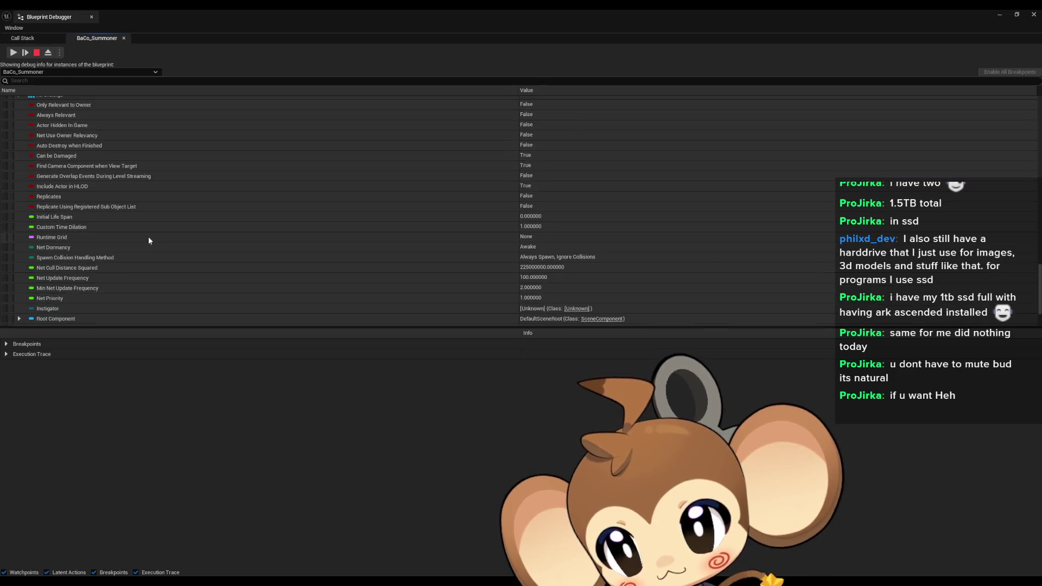
scroll(148, 242, down, 5)
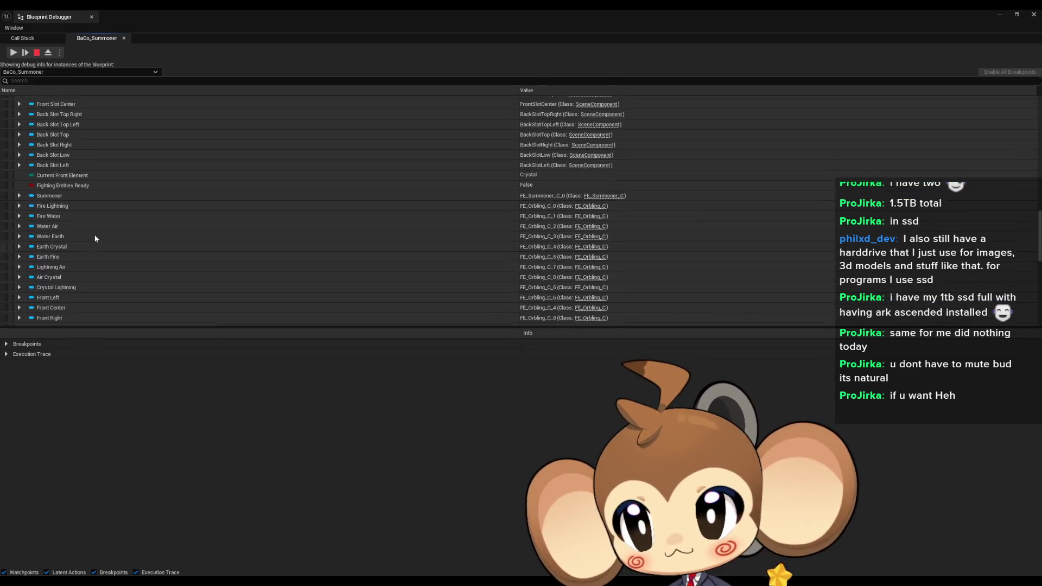
scroll(80, 239, up, 6)
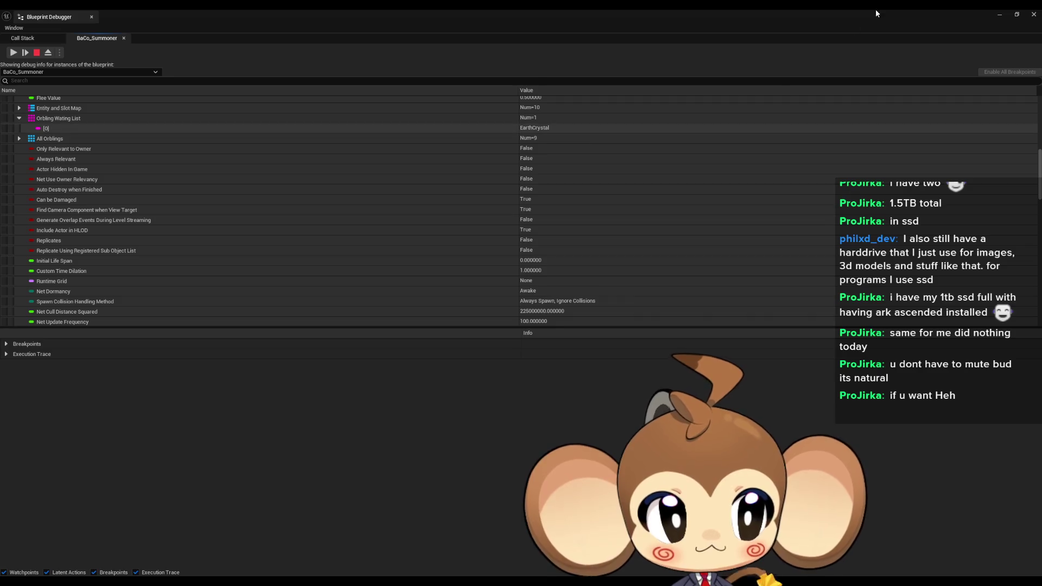
click(1002, 16)
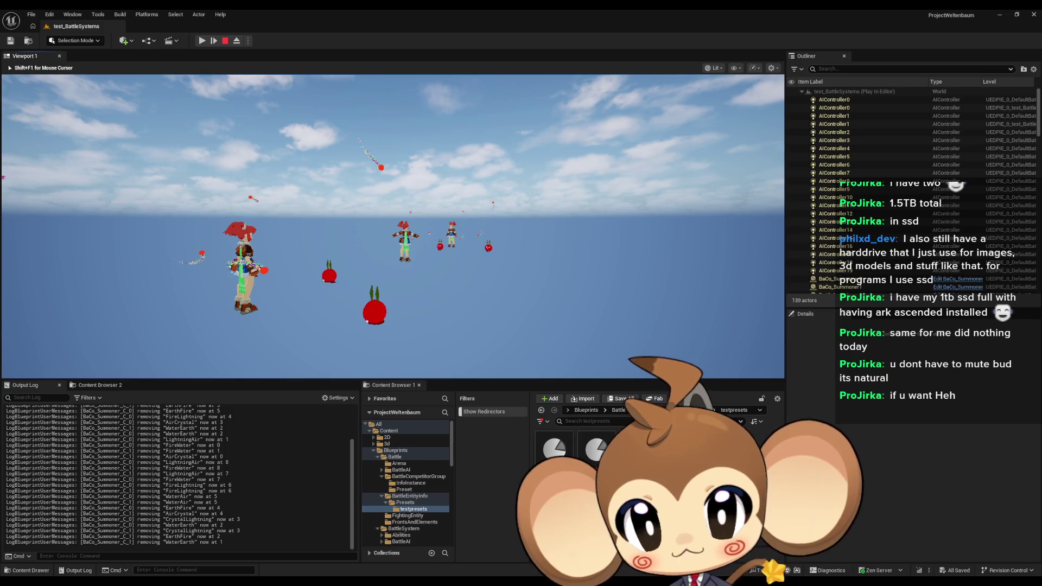
Eject from the game and compare Details of FE_Orbling13 (X -400) and OrblingTomati_VE13.
key(shift+F1)
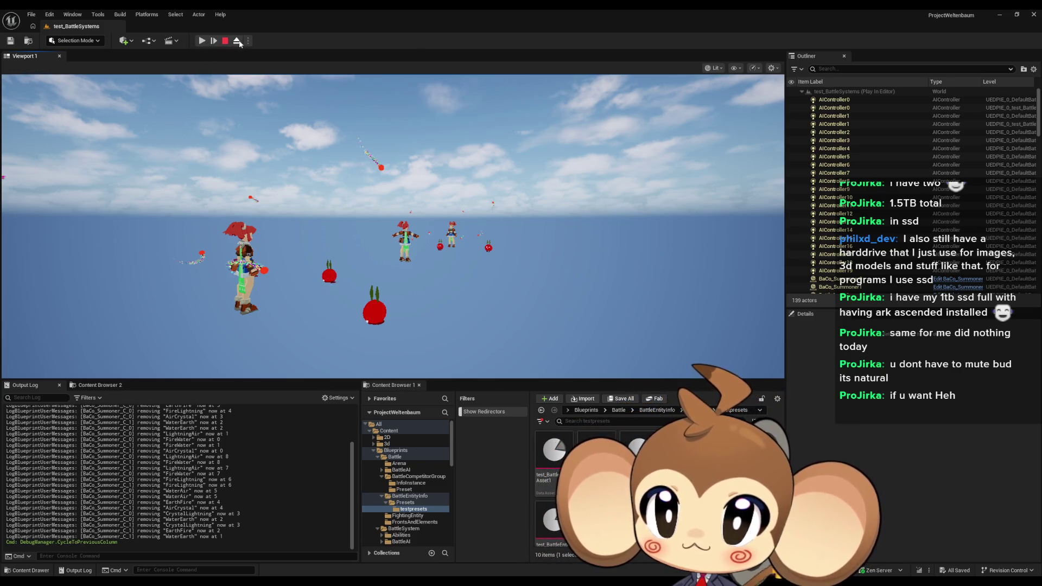
click(238, 40)
click(271, 319)
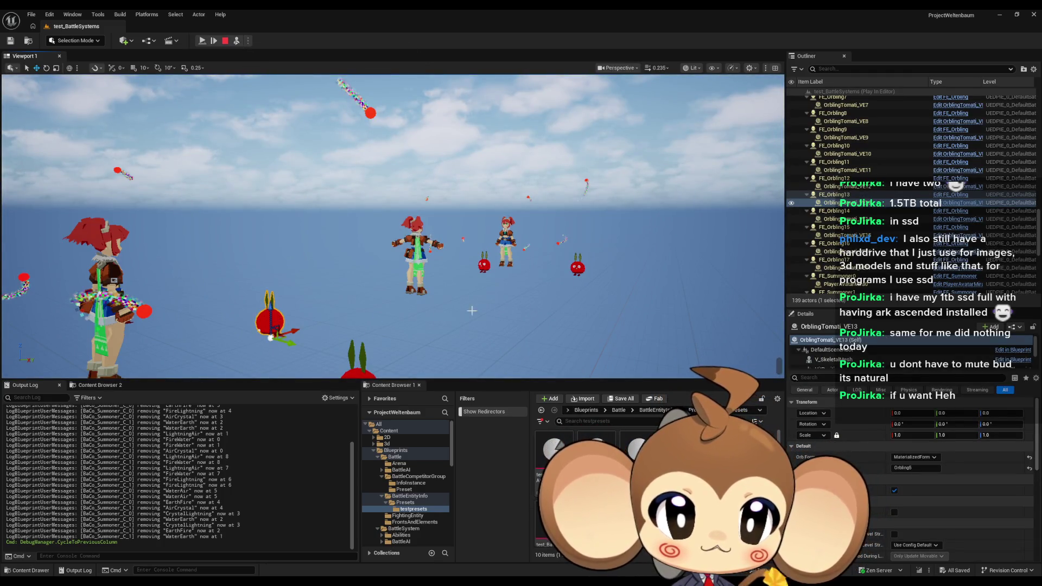
click(846, 194)
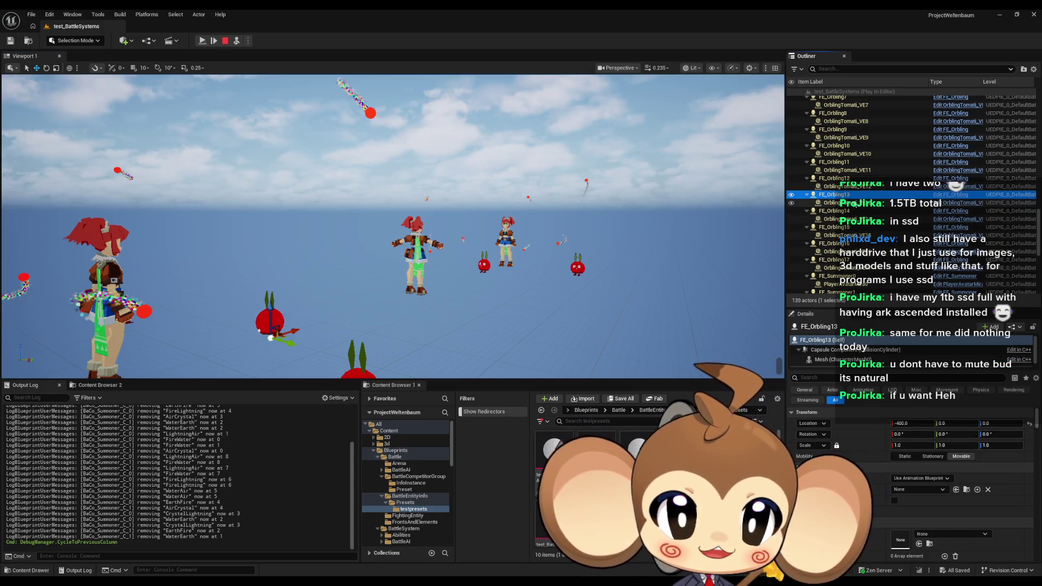
click(853, 203)
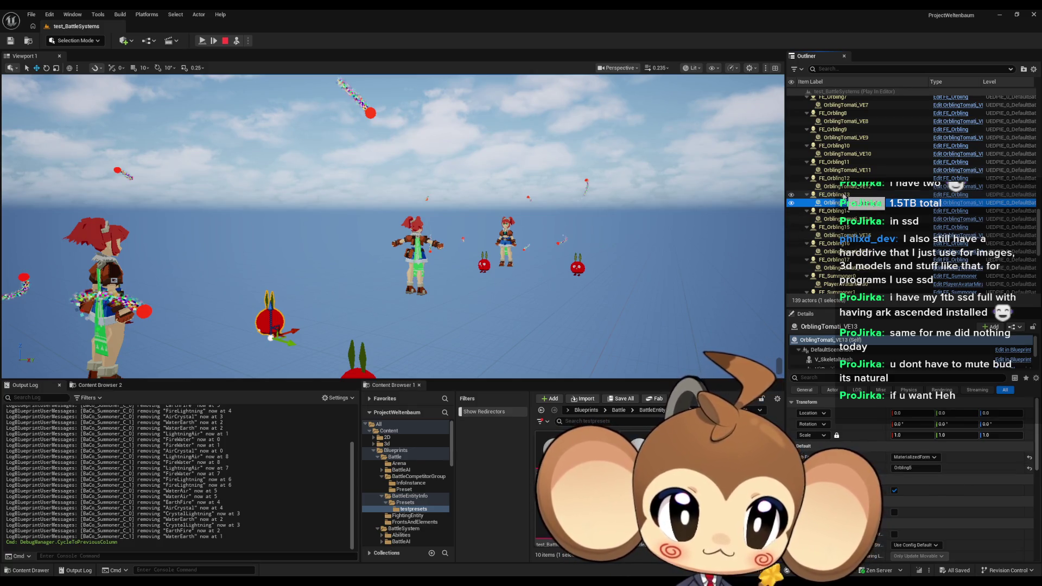
click(844, 196)
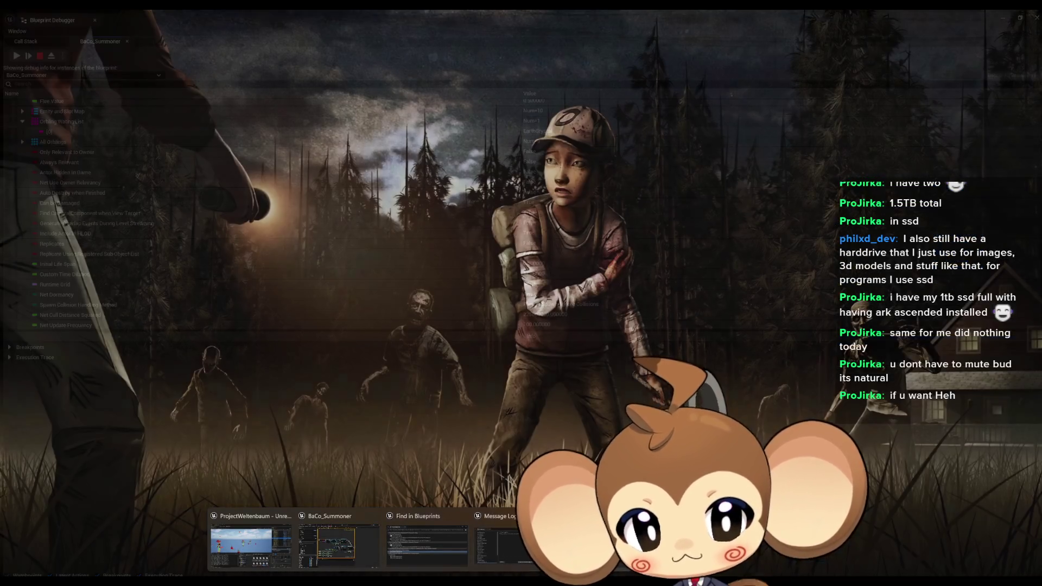
click(515, 543)
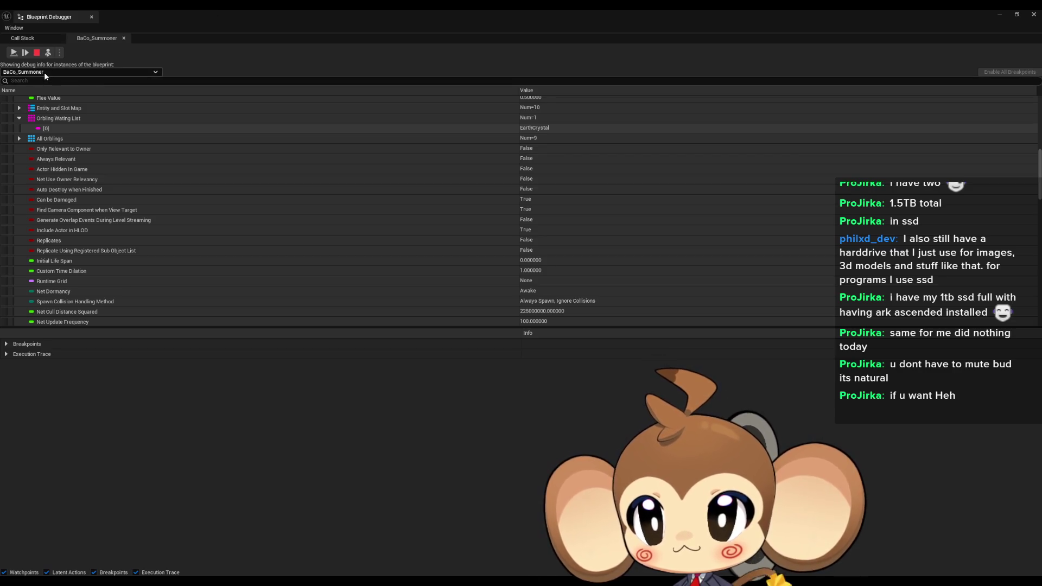
Set the debugger to inspect FE_Orbling blueprint instances.
click(44, 74)
text(fe_orb)
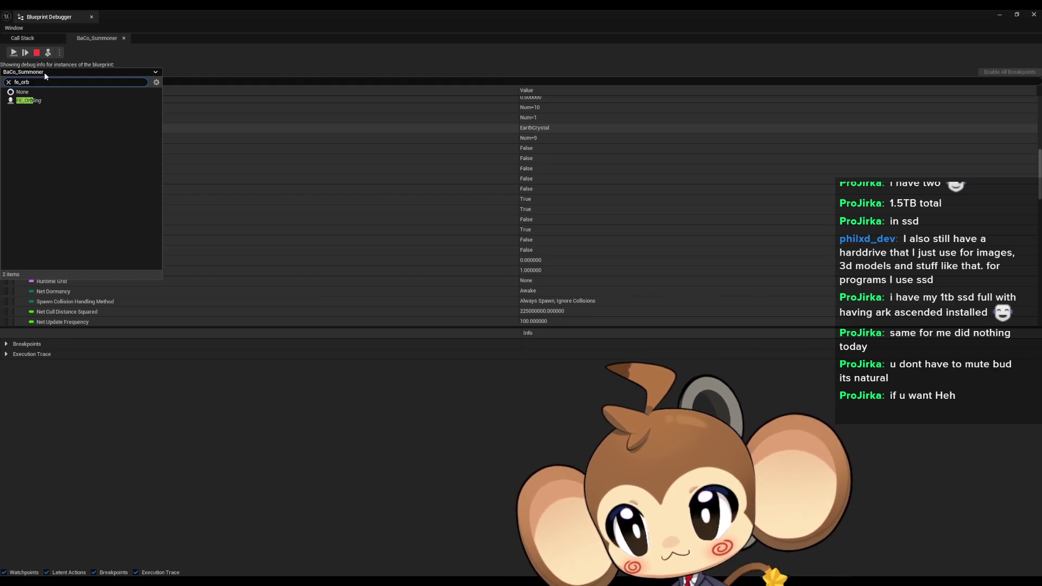
click(41, 104)
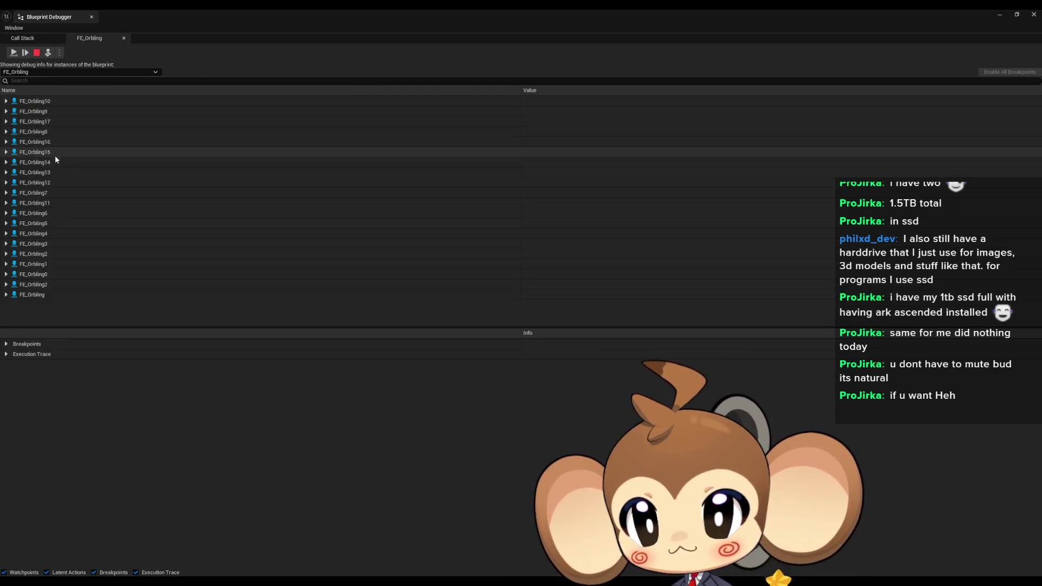
Expand FE_Orbling13's Battle Entity Info to read ID Orbling5 and SlotName EarthCrystal, then stop play.
click(6, 172)
click(13, 182)
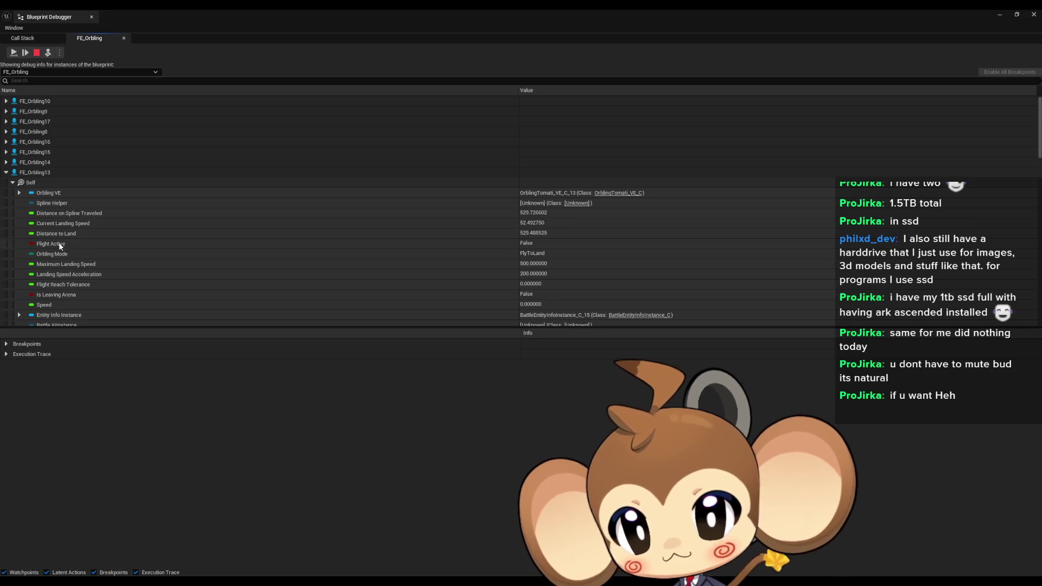
scroll(59, 248, down, 5)
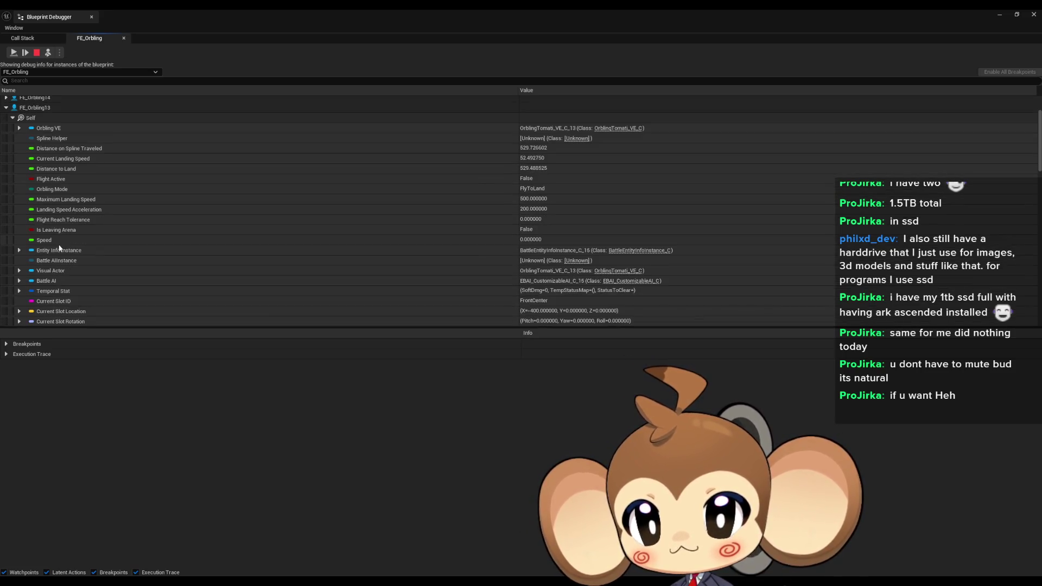
click(19, 250)
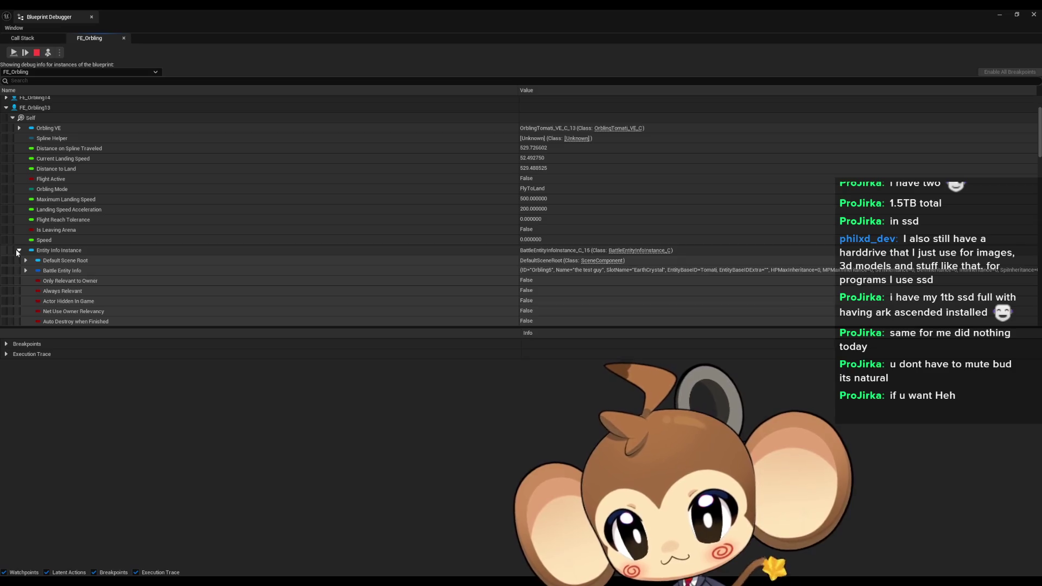
scroll(24, 240, down, 4)
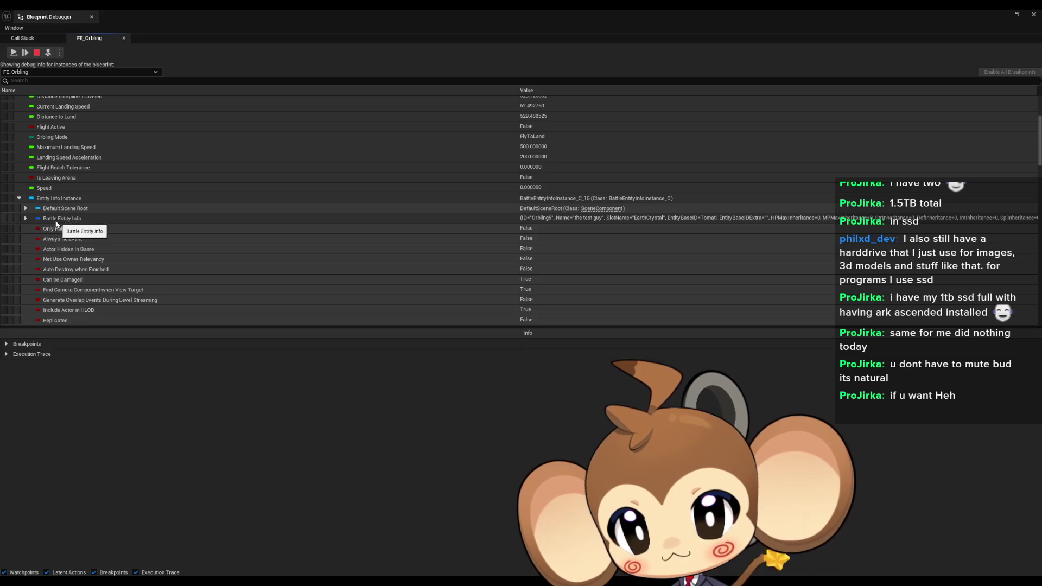
click(25, 218)
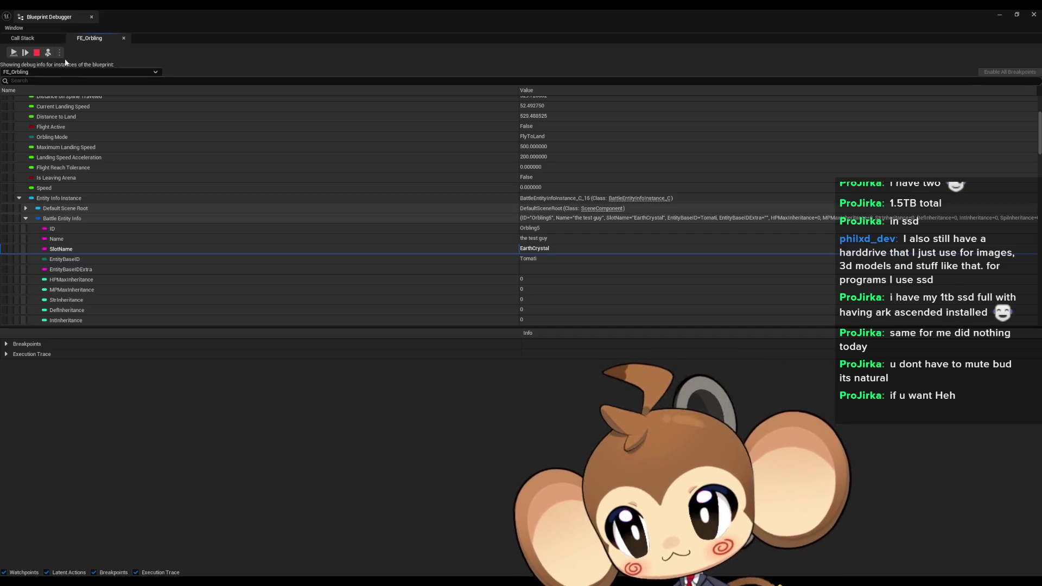
click(39, 54)
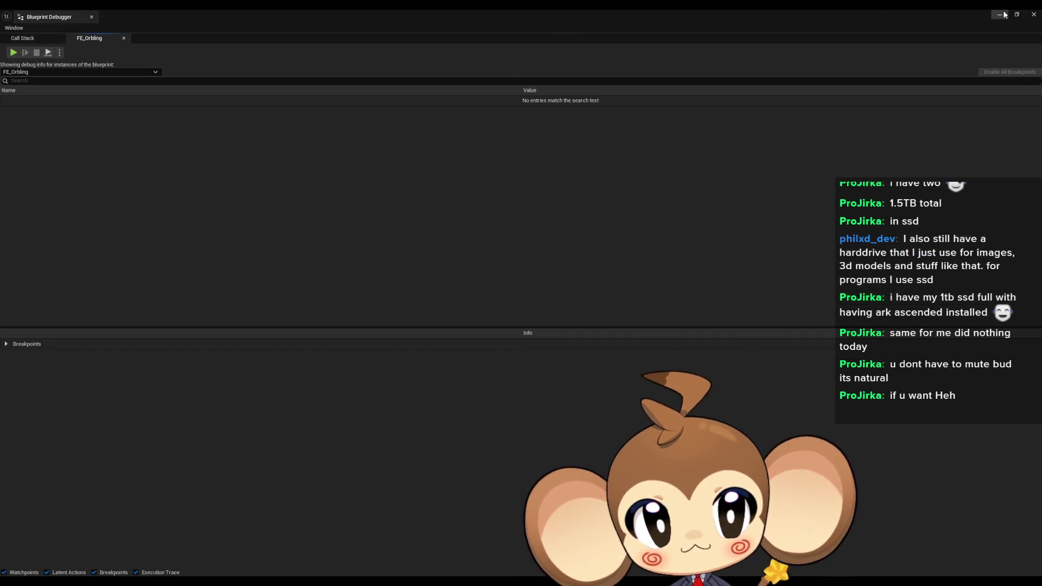
Close the debugger and inspect FE_Orbling's Distance on Spline Traveled variable and Cleanup Spline Helper node.
click(1034, 15)
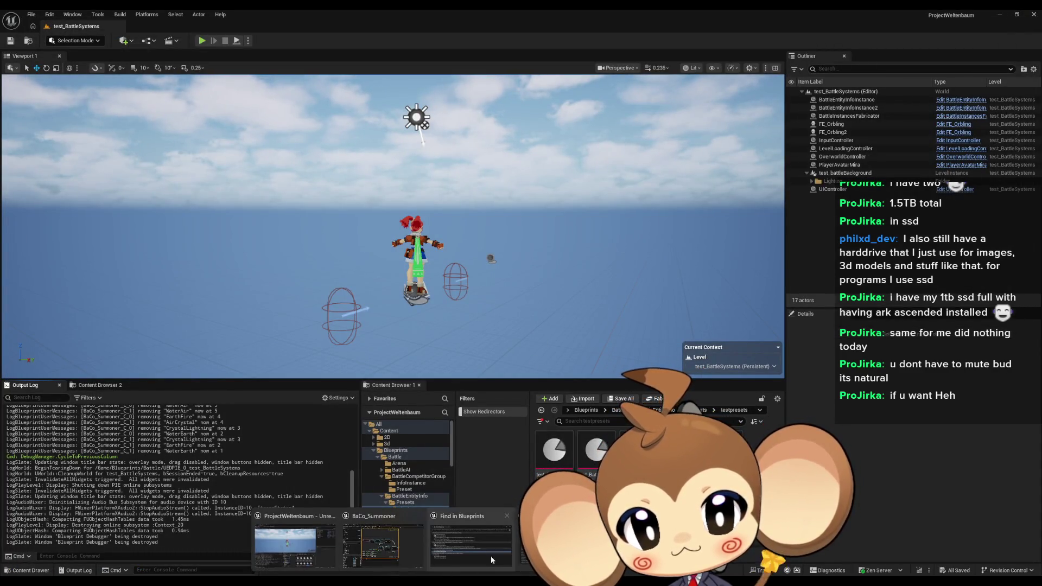
click(491, 556)
scroll(529, 409, down, 1)
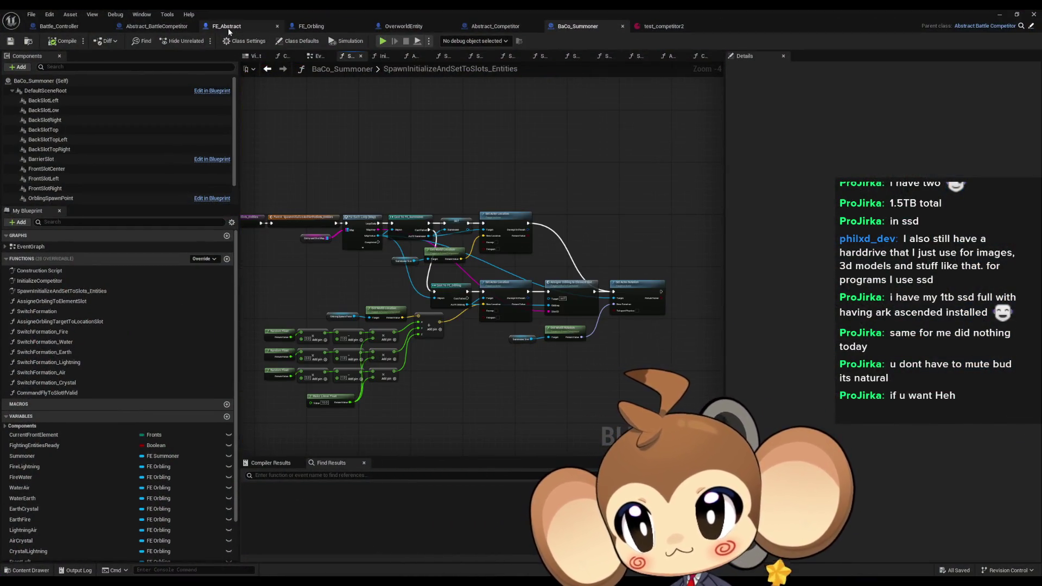
click(318, 29)
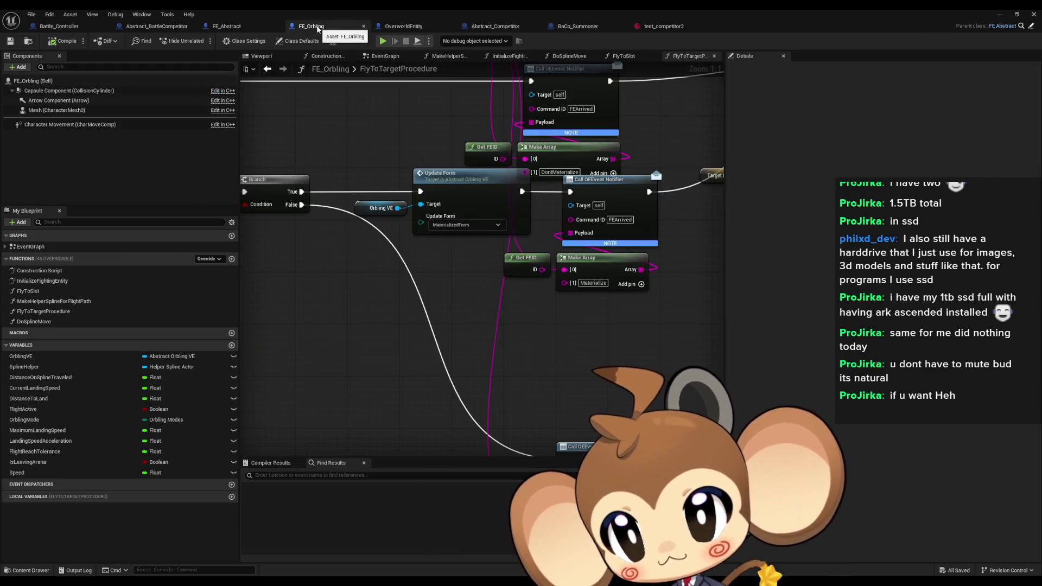
scroll(600, 438, up, 3)
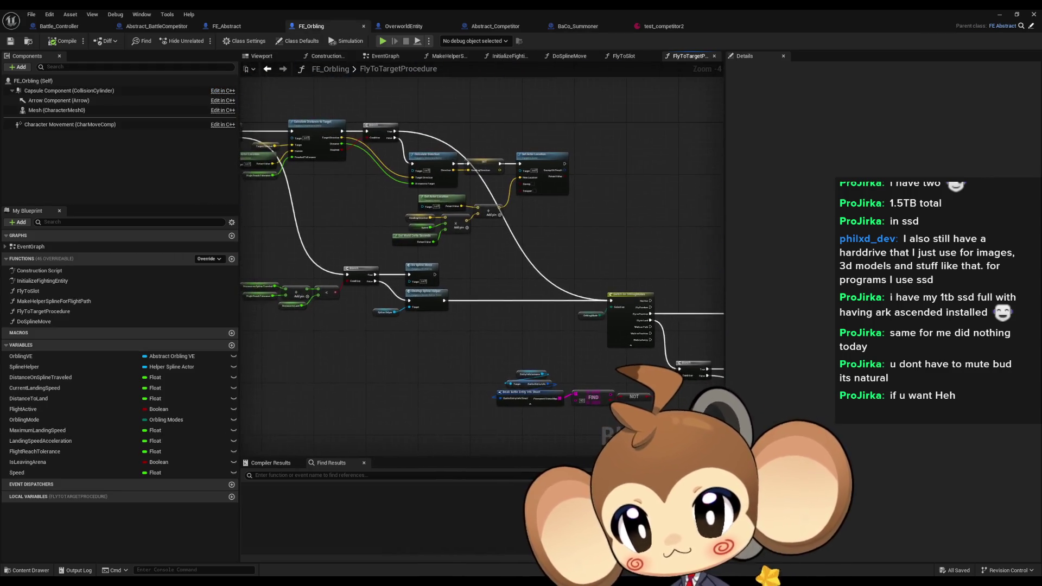
scroll(552, 376, down, 3)
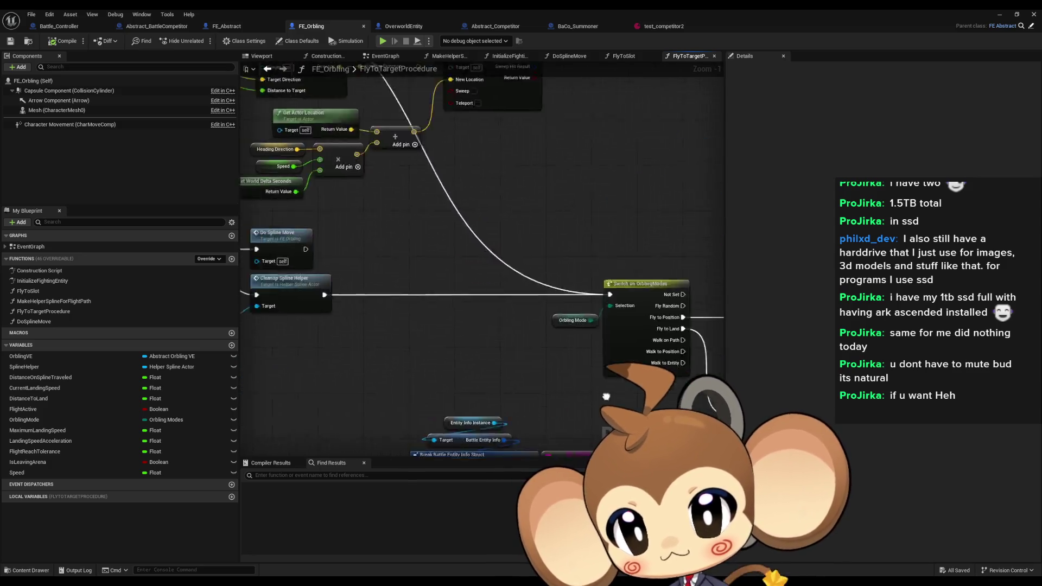
scroll(564, 357, up, 4)
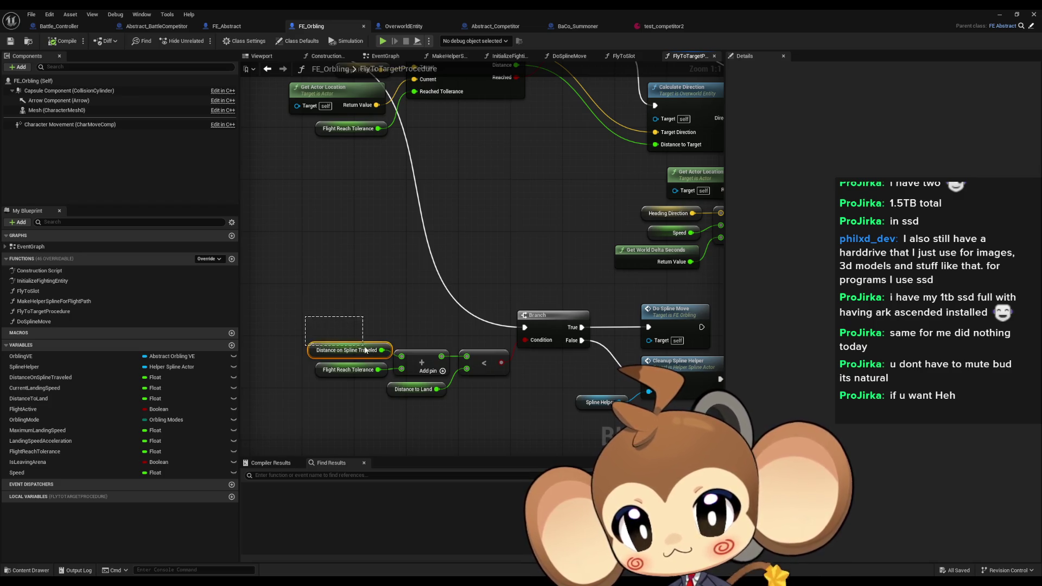
click(347, 350)
drag(673, 380, 460, 356)
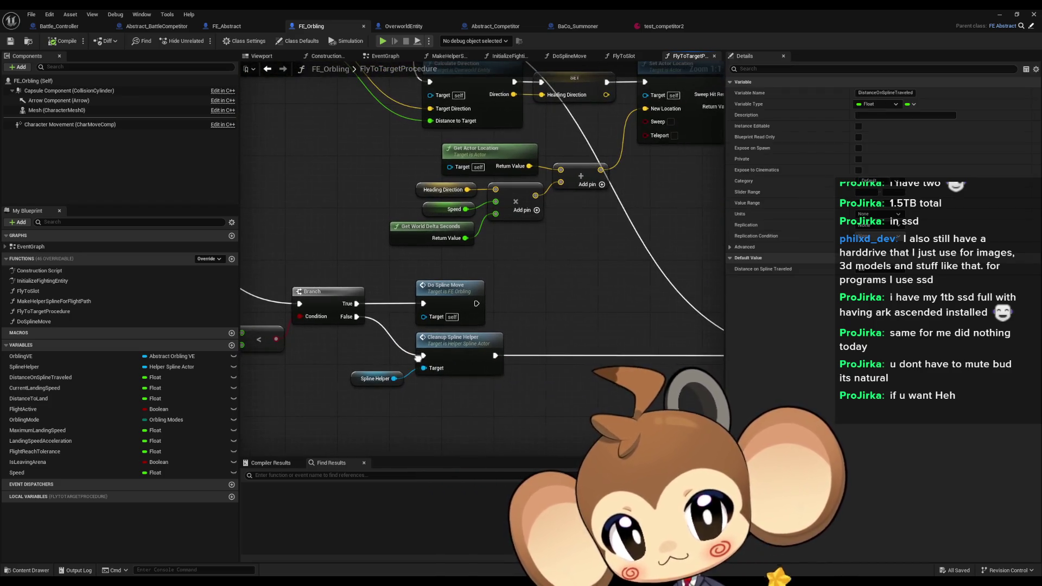
click(459, 353)
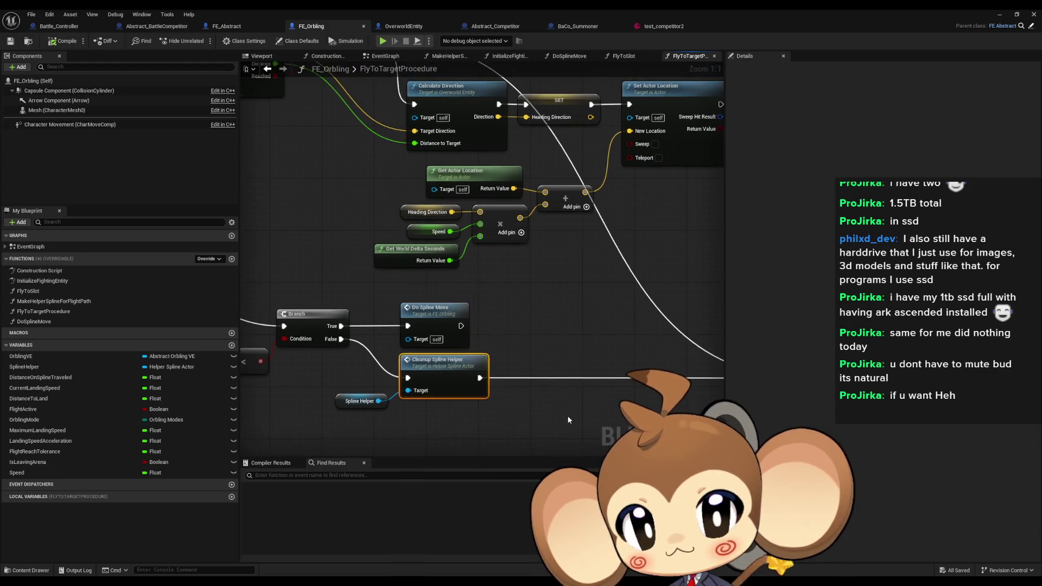
scroll(581, 390, down, 3)
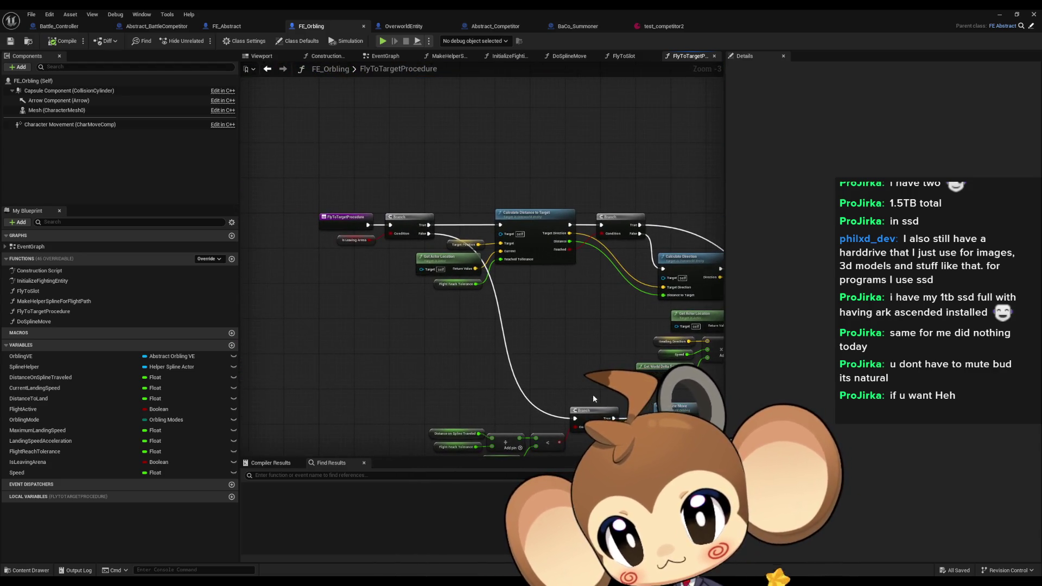
Open the FlyToSlot function and select the two old Call OEEvent Notifier nodes.
double_click(61, 291)
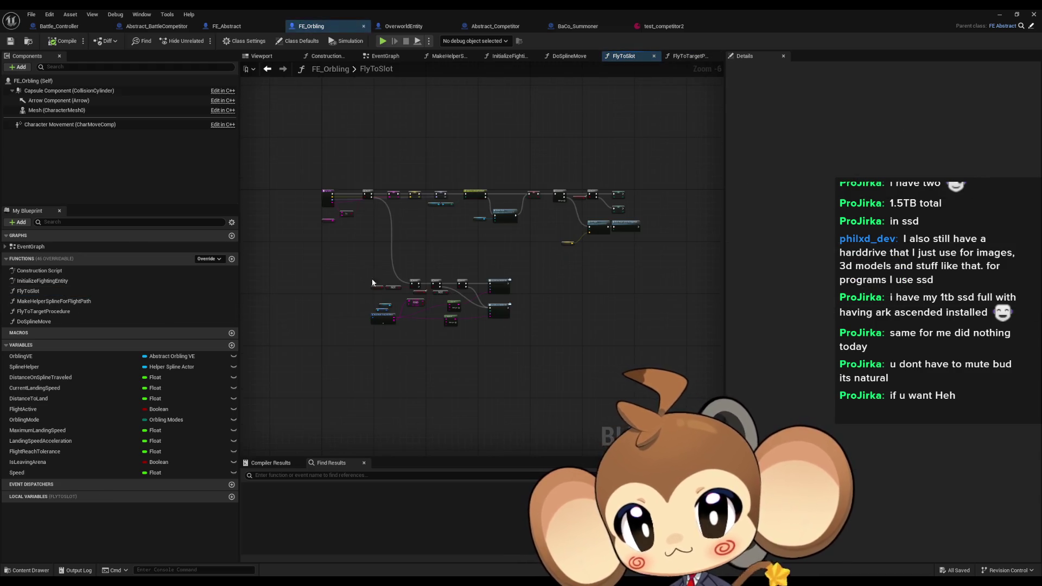
scroll(290, 288, up, 5)
mouse_move(414, 154)
mouse_down()
mouse_move(514, 314)
mouse_move(532, 398)
mouse_up()
scroll(570, 245, down, 4)
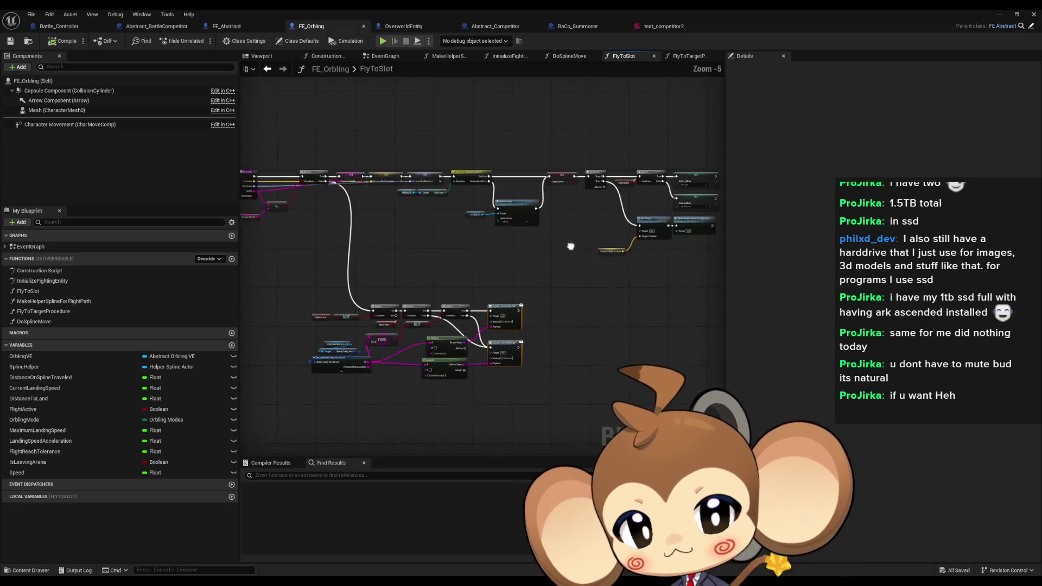
scroll(335, 333, up, 5)
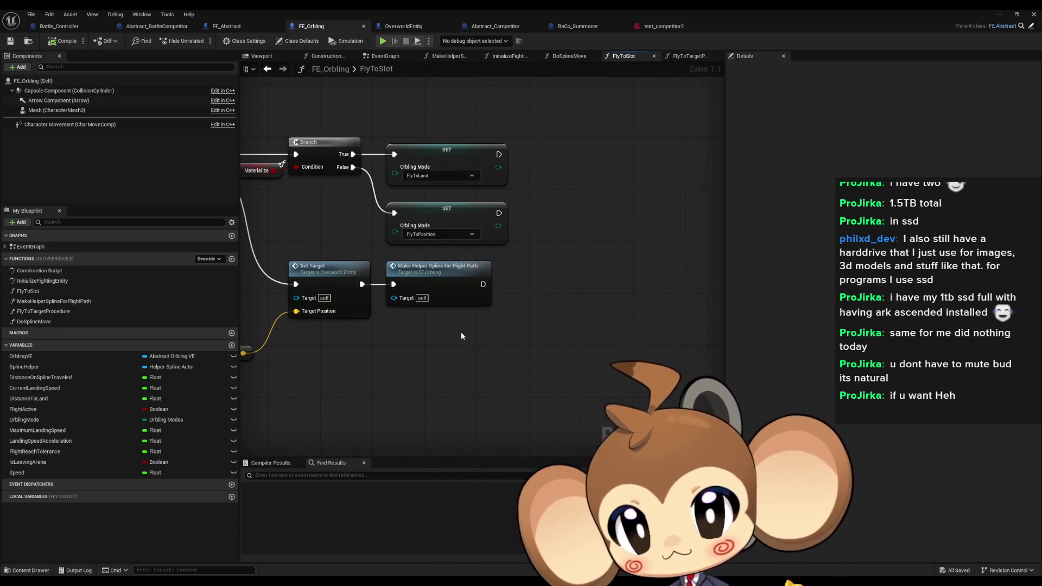
mouse_move(462, 336)
mouse_down()
mouse_move(704, 322)
mouse_move(432, 333)
mouse_move(480, 289)
mouse_move(516, 341)
mouse_up()
Add a Call OEEvent Notifier node with Command ID FEArrived.
right_click(517, 341)
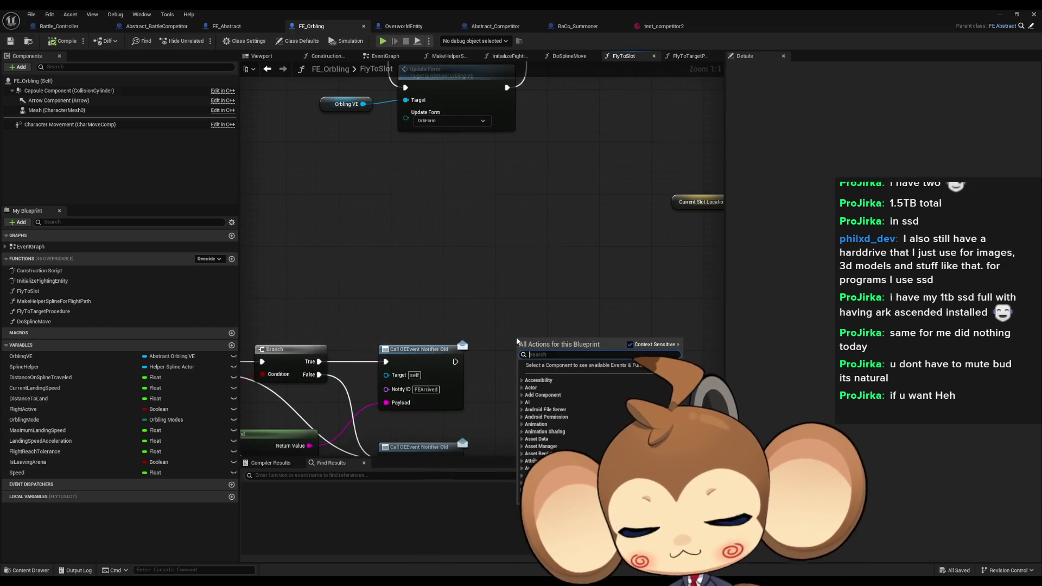
text(call oe)
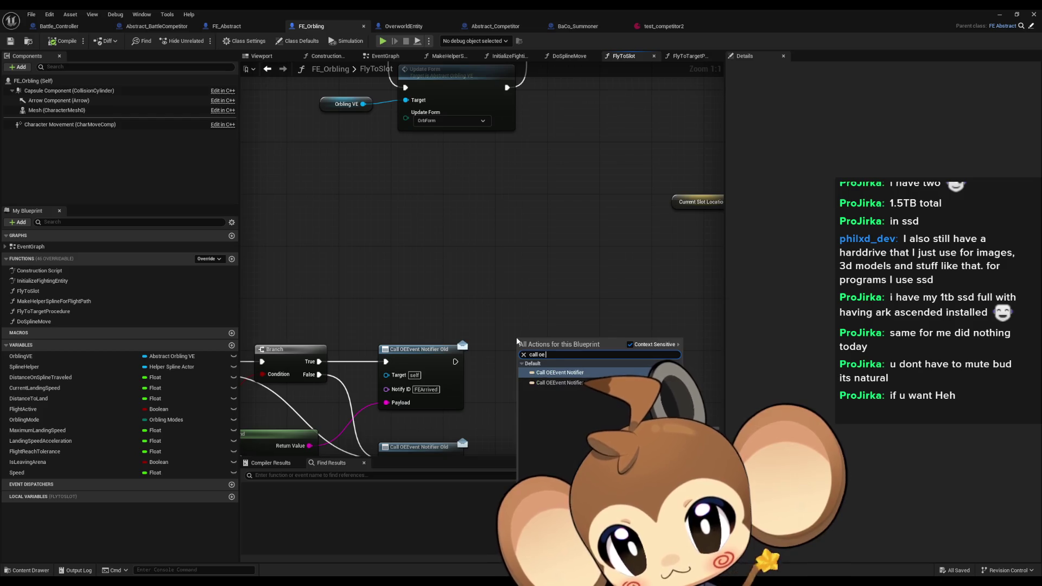
key(Return)
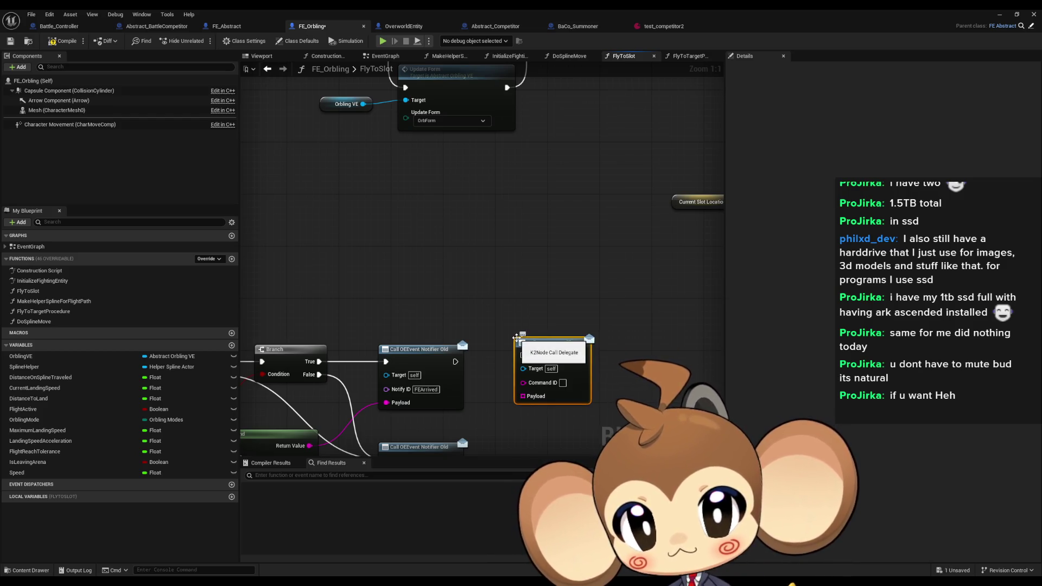
drag(442, 374, 453, 330)
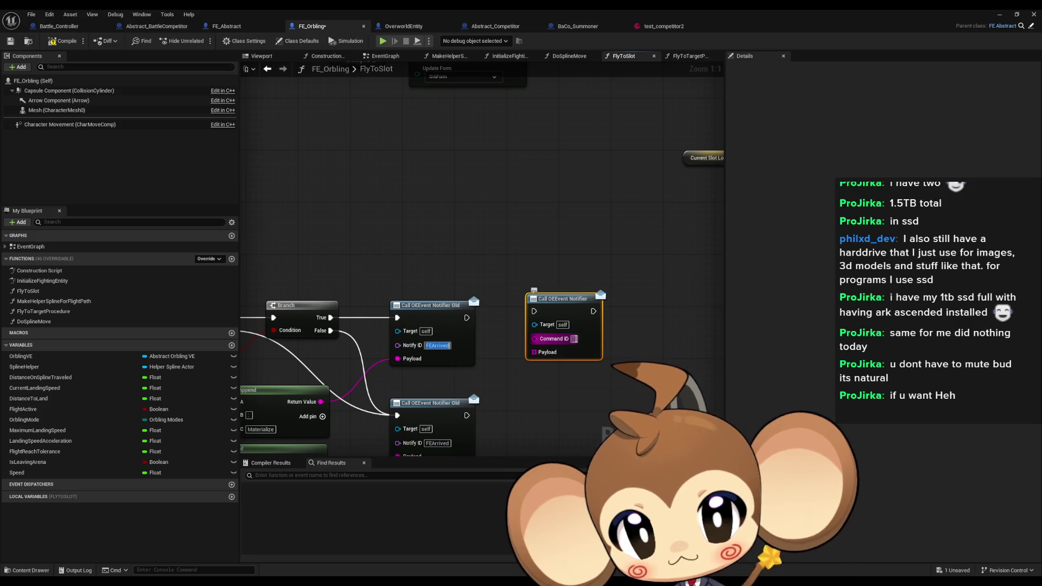
text(FEArrived)
Expose Slot Name as an output on the Break Battle Entity Info Struct node.
mouse_move(511, 407)
mouse_down()
mouse_move(690, 367)
mouse_move(782, 320)
mouse_move(850, 306)
mouse_up()
mouse_move(486, 246)
mouse_down()
mouse_move(501, 244)
mouse_move(474, 246)
mouse_move(470, 231)
mouse_move(486, 220)
mouse_up()
click(368, 322)
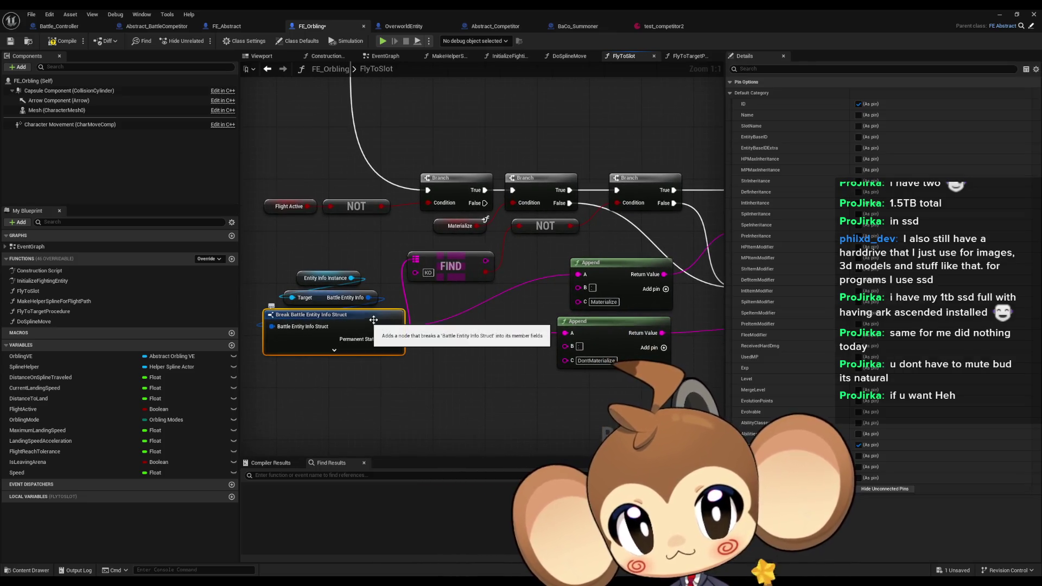
click(858, 126)
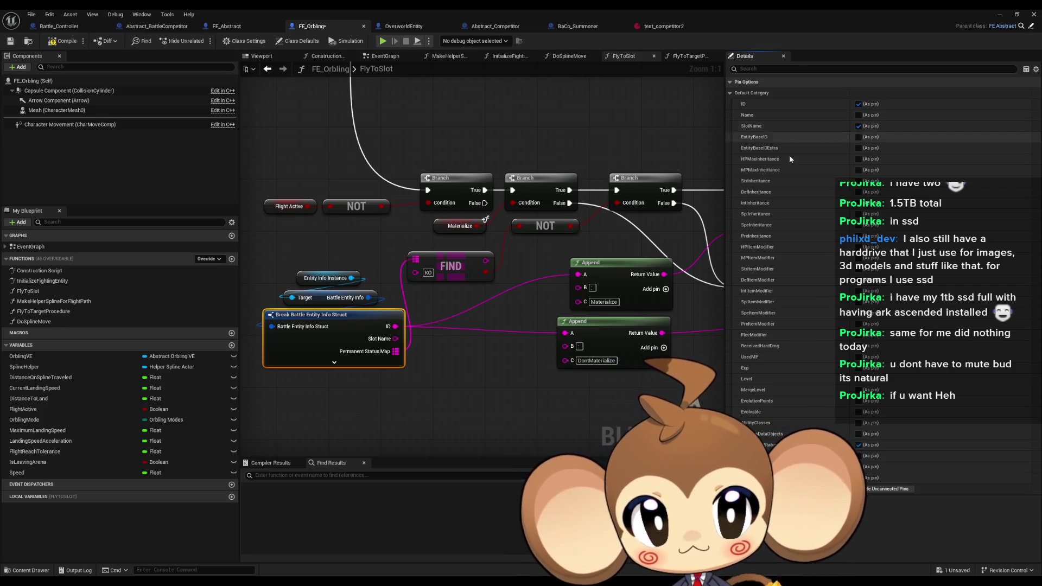
click(417, 381)
Add a Make Array feeding the notifier Payload and position the new nodes.
drag(452, 341, 184, 415)
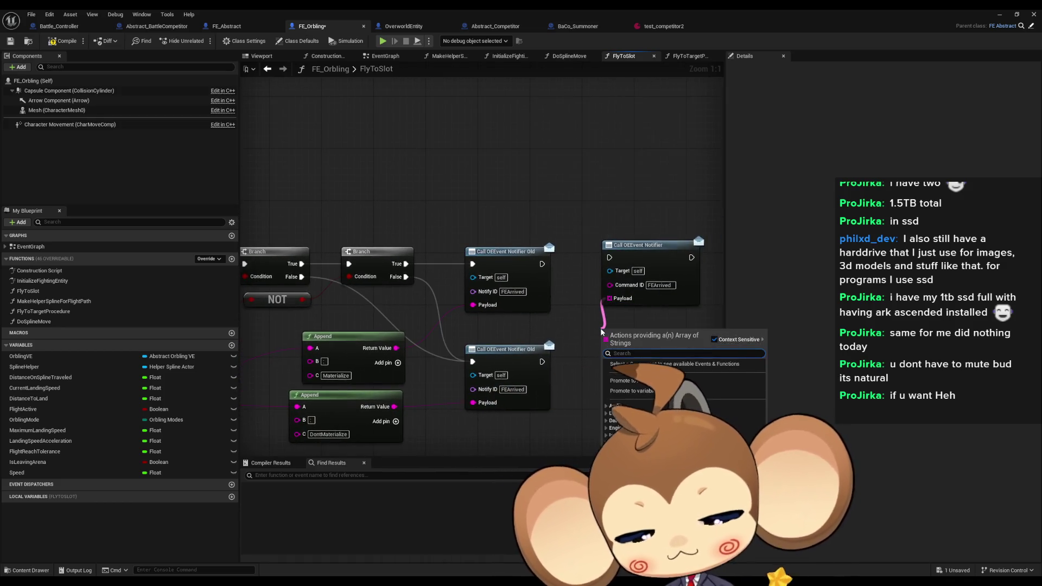
text(make)
key(Return)
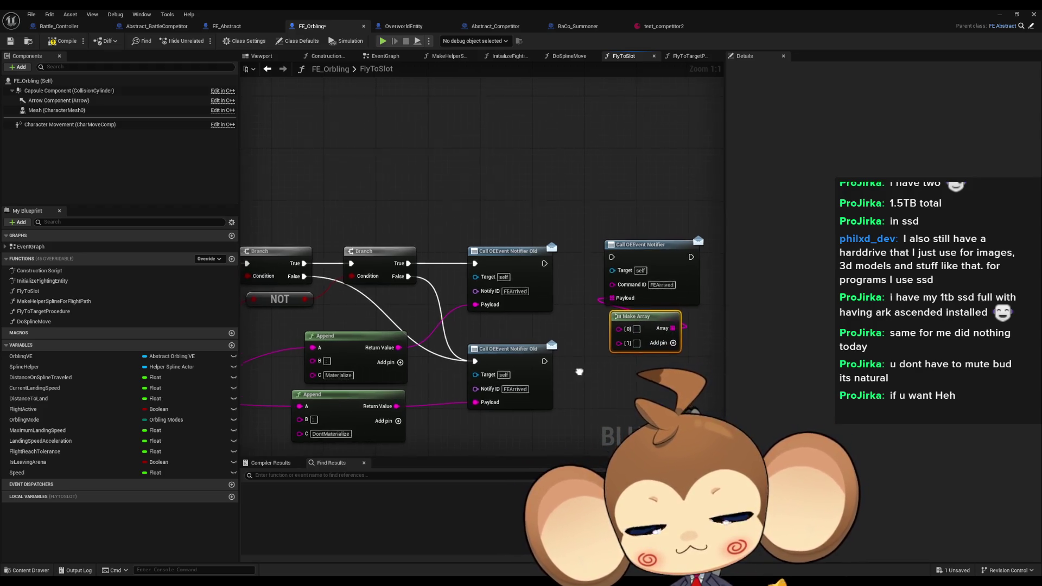
drag(605, 243, 589, 231)
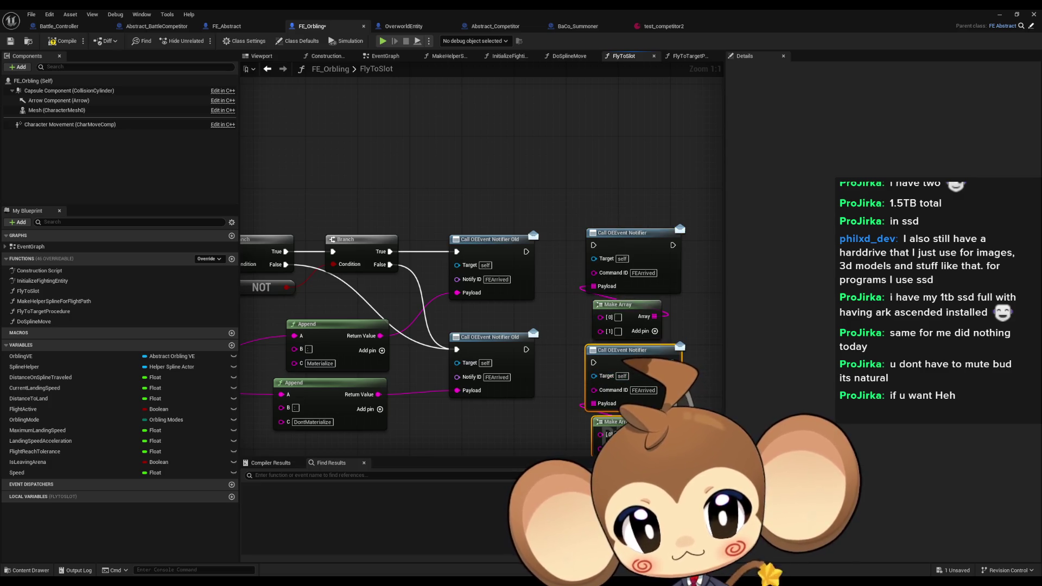
drag(587, 402, 580, 363)
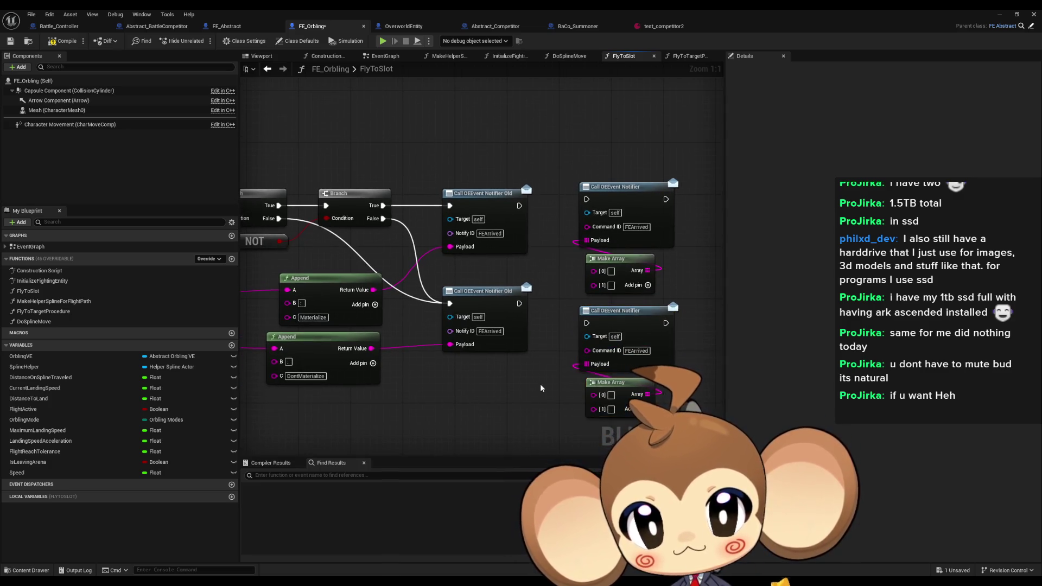
scroll(541, 388, down, 1)
drag(578, 374, 621, 383)
drag(570, 388, 547, 385)
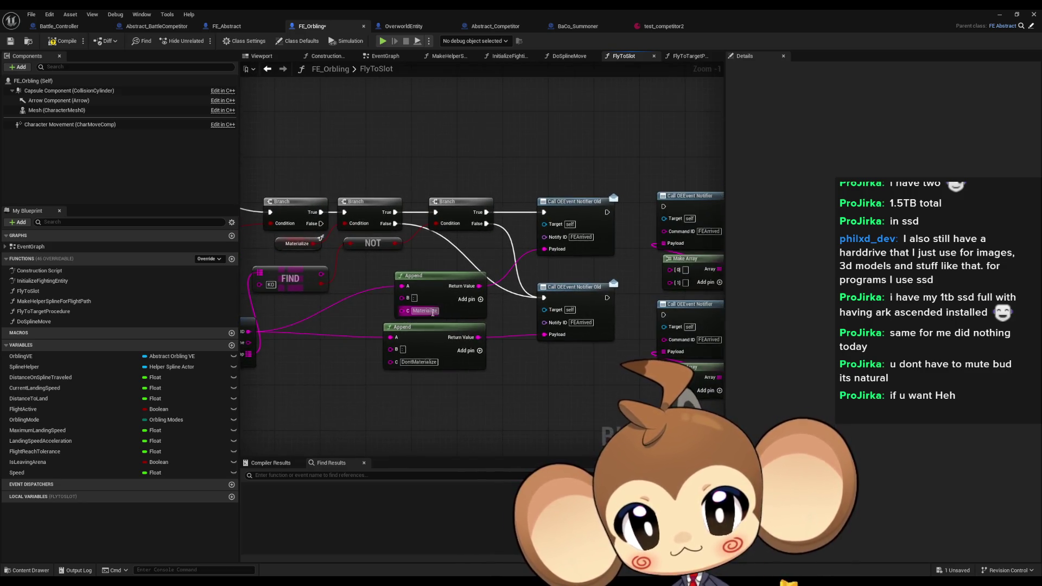
Fill the arrays with Slot Name plus Materialize or DontMaterialize.
click(686, 283)
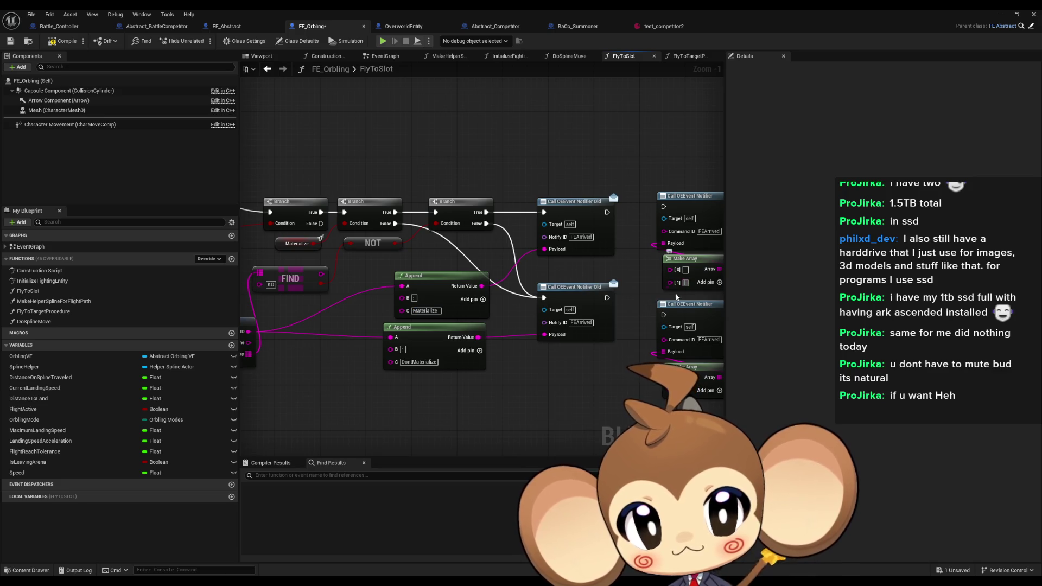
click(413, 362)
click(699, 395)
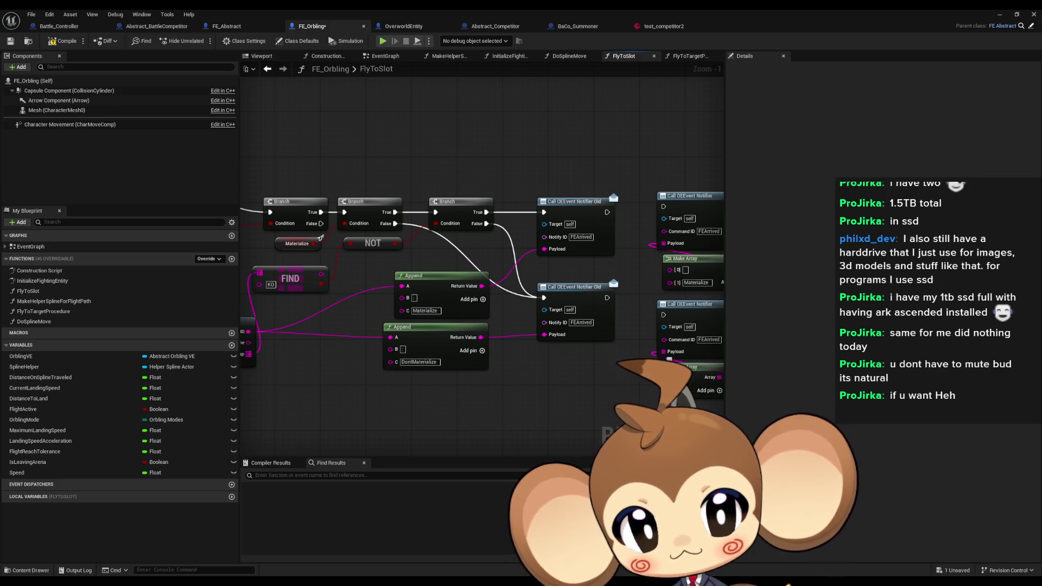
drag(534, 411, 580, 397)
mouse_move(291, 331)
mouse_down()
mouse_move(704, 373)
mouse_move(681, 364)
mouse_up()
mouse_move(680, 257)
mouse_down()
mouse_move(413, 293)
mouse_move(266, 340)
mouse_move(259, 329)
mouse_up()
Wire the branch into the lower new notifier and move old notifiers and Append nodes down.
drag(635, 237, 586, 261)
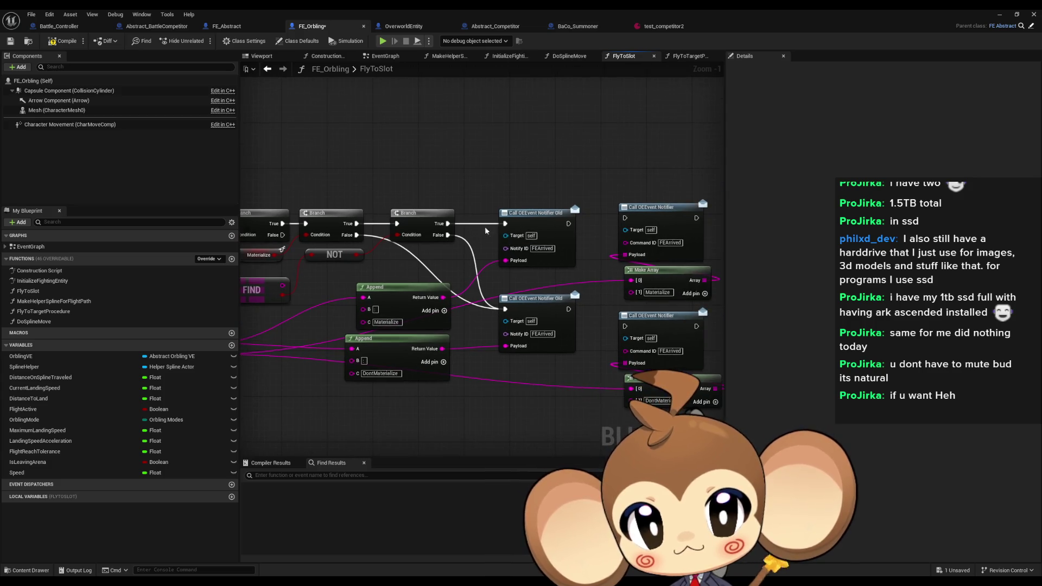
mouse_move(448, 224)
mouse_down()
mouse_move(678, 225)
mouse_move(543, 283)
mouse_move(380, 242)
mouse_move(425, 238)
mouse_move(625, 325)
mouse_up()
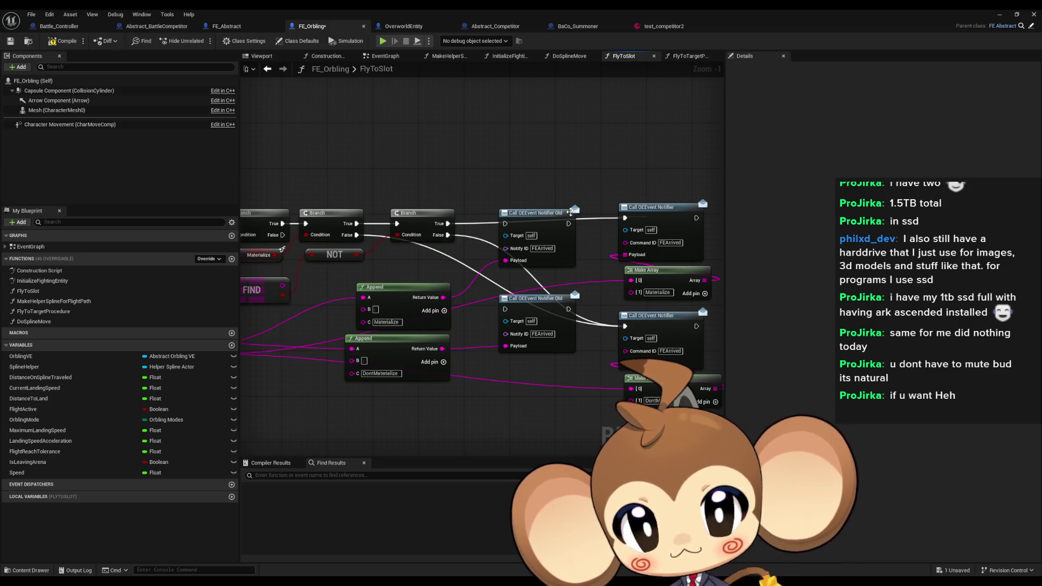
mouse_move(496, 148)
mouse_down()
mouse_move(573, 274)
mouse_move(578, 362)
mouse_up()
drag(408, 267, 466, 395)
mouse_move(535, 214)
mouse_down()
mouse_move(535, 266)
mouse_move(502, 401)
mouse_move(443, 384)
mouse_up()
Arrange the new notifiers and Make Array nodes neatly, then compile and save FE_Orbling.
mouse_move(567, 122)
mouse_down()
mouse_move(608, 223)
mouse_move(608, 311)
mouse_up()
drag(661, 149, 548, 157)
click(590, 147)
drag(531, 217, 525, 217)
click(606, 223)
drag(544, 324, 537, 324)
click(697, 265)
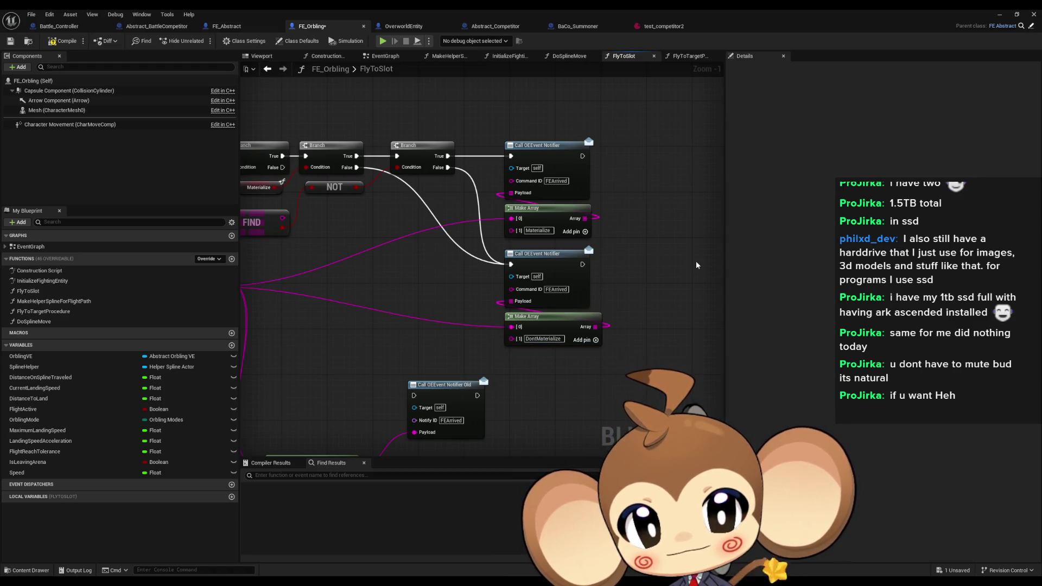
mouse_move(492, 263)
mouse_down()
mouse_move(526, 273)
mouse_move(611, 233)
mouse_move(588, 233)
mouse_up()
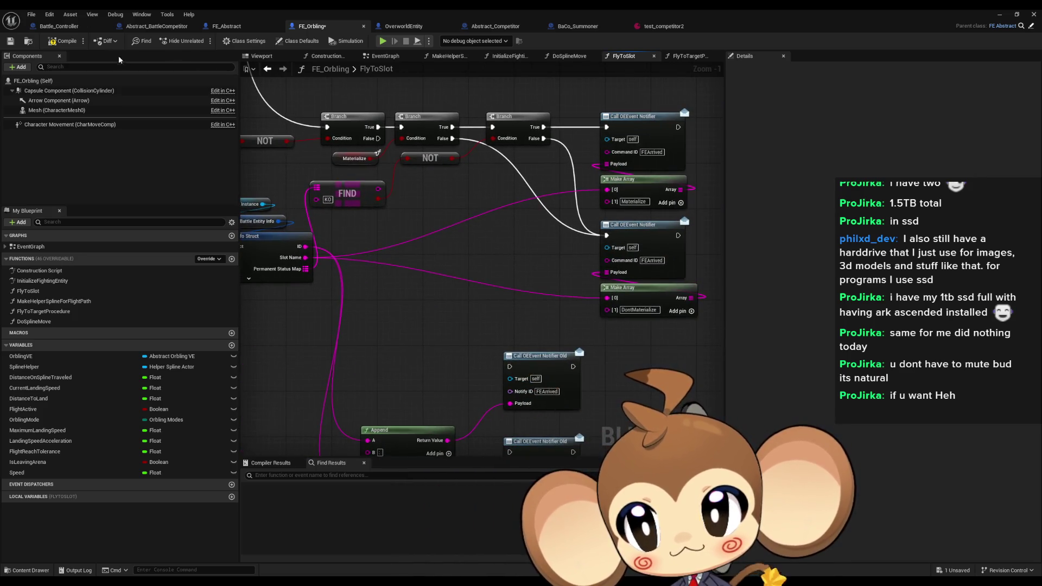
click(65, 46)
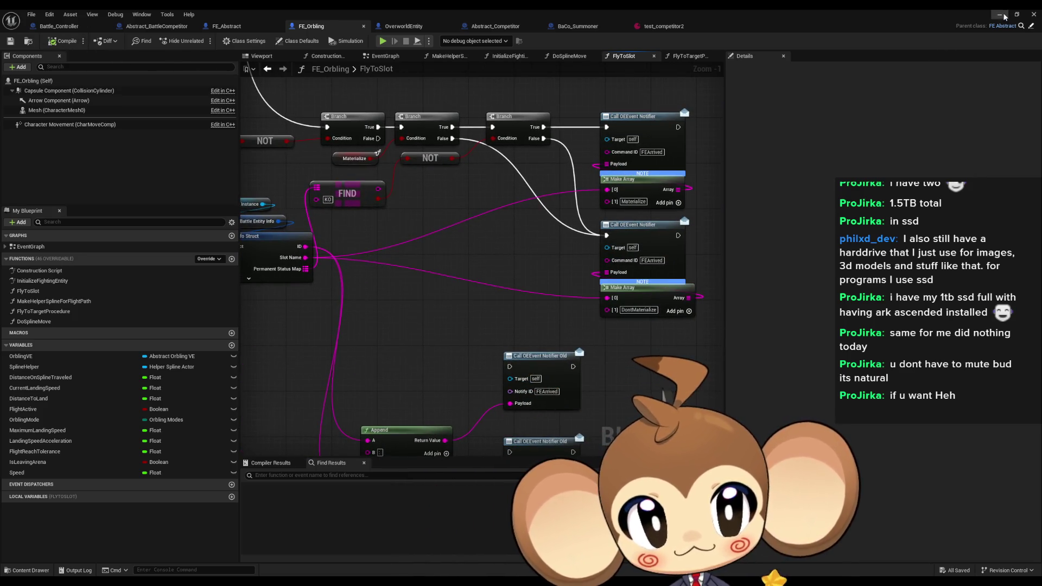
Play test_BattleSystems for about 30 seconds, pause, and select EarthCrystal in the log.
click(1003, 16)
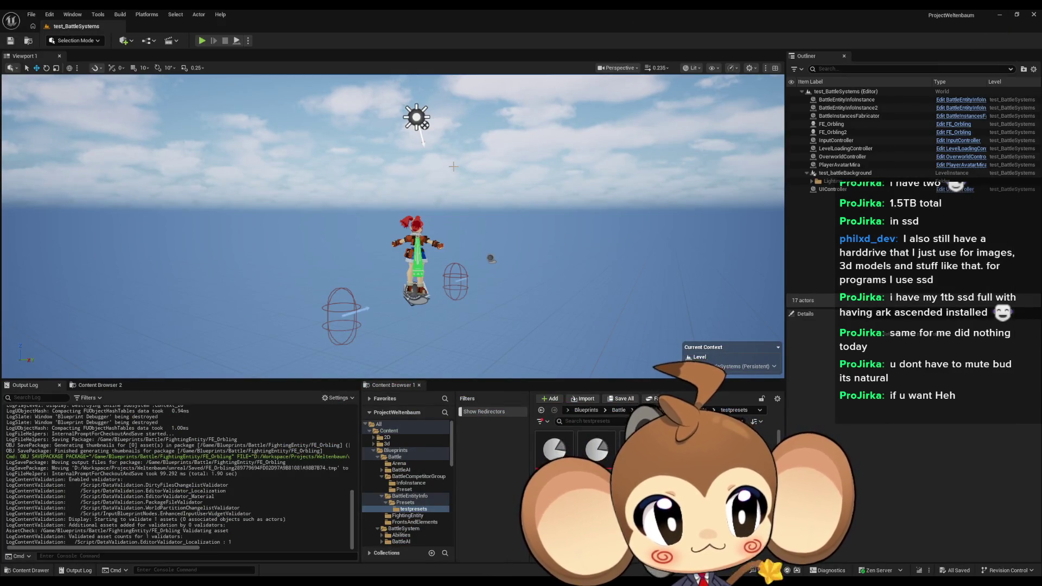
click(203, 41)
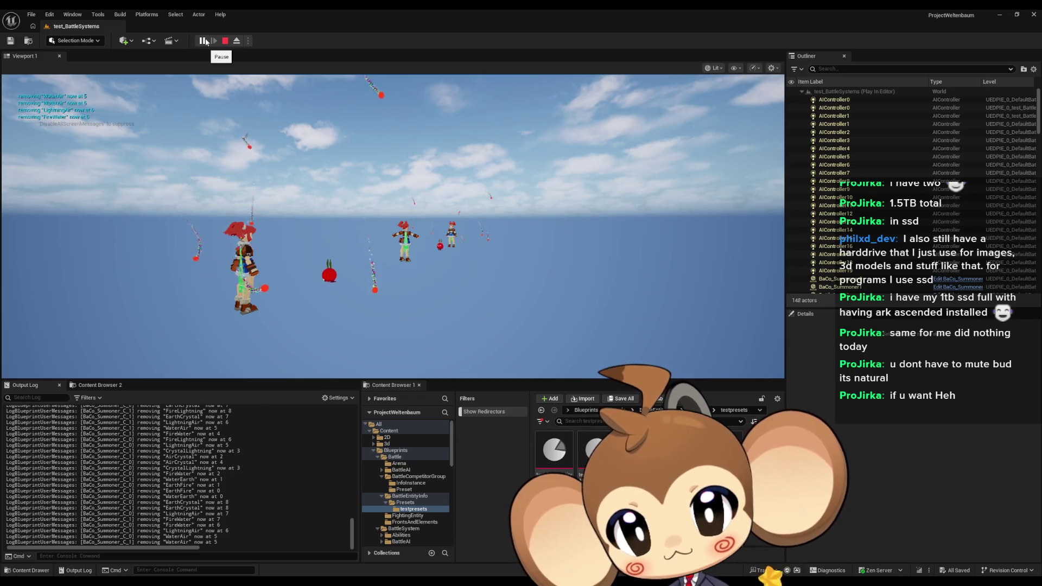
click(204, 41)
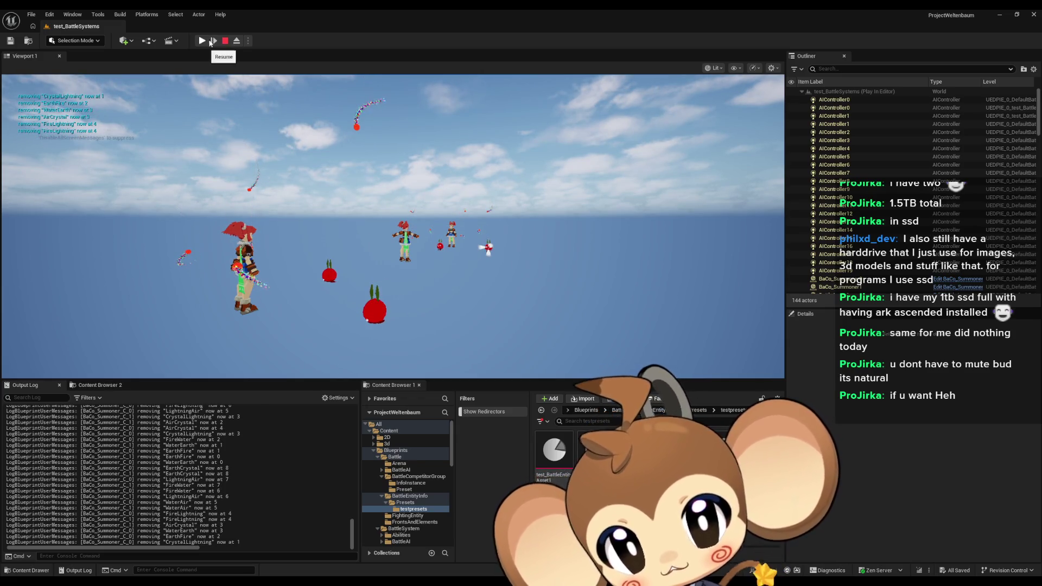
mouse_move(374, 582)
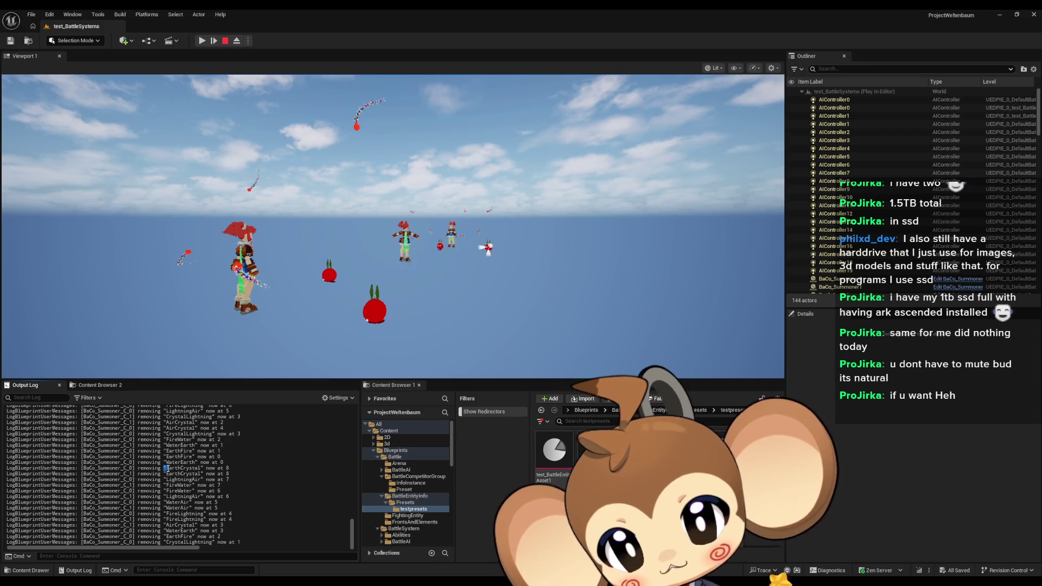
drag(177, 474, 214, 473)
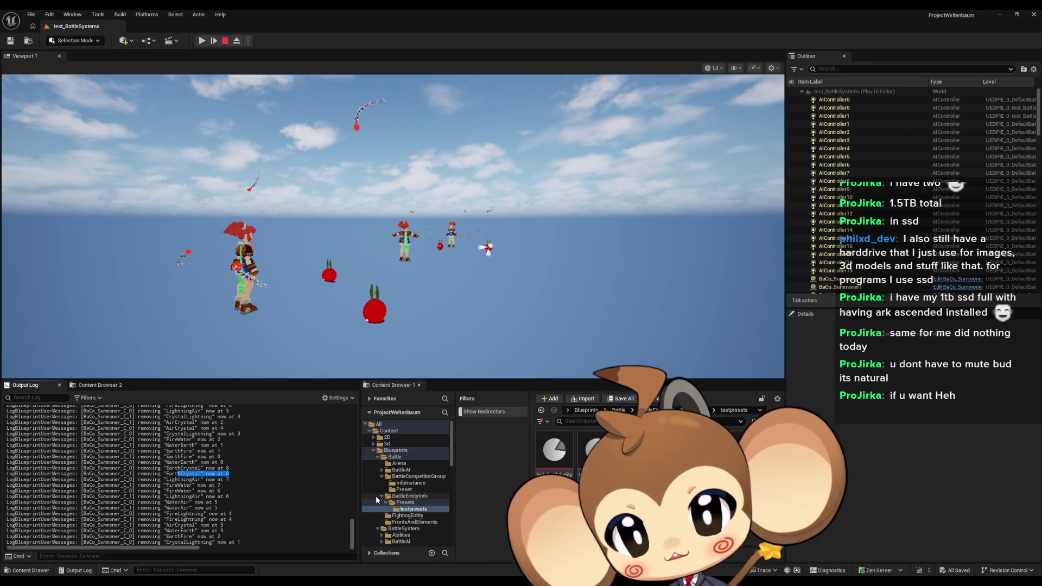
mouse_move(375, 582)
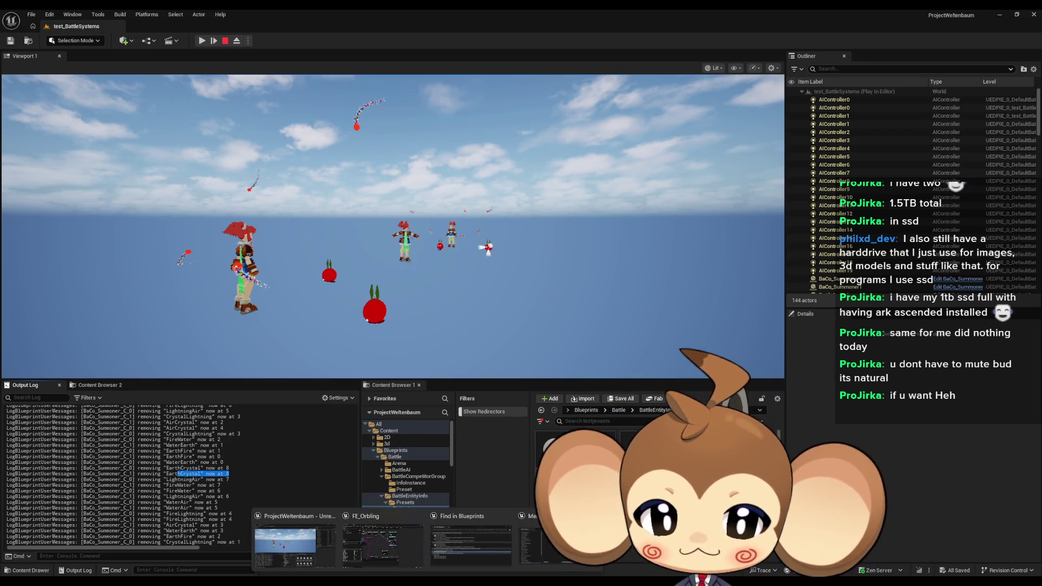